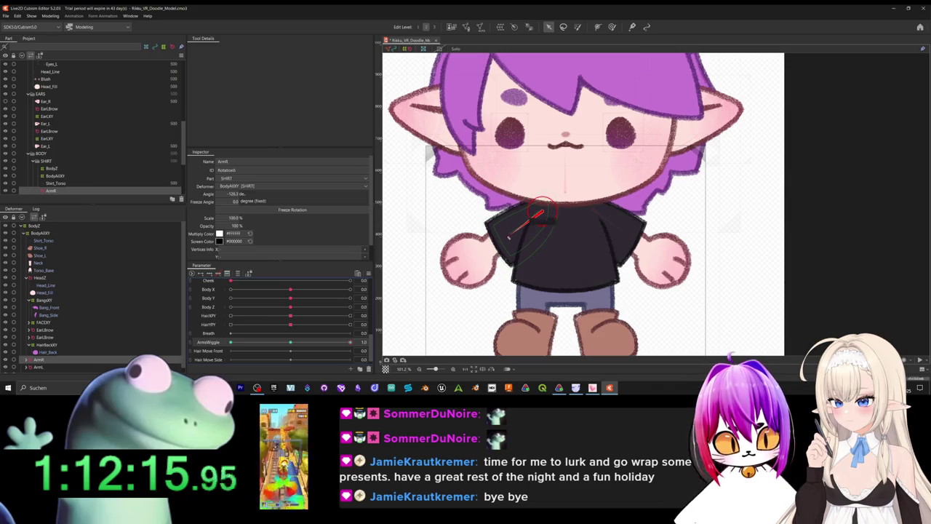
# - Re-angle the ArmR rotation deformer at the ArmsWiggle keys, lowering it at the raised key
pyautogui.moveTo(510, 236); pyautogui.dragTo(502, 225)
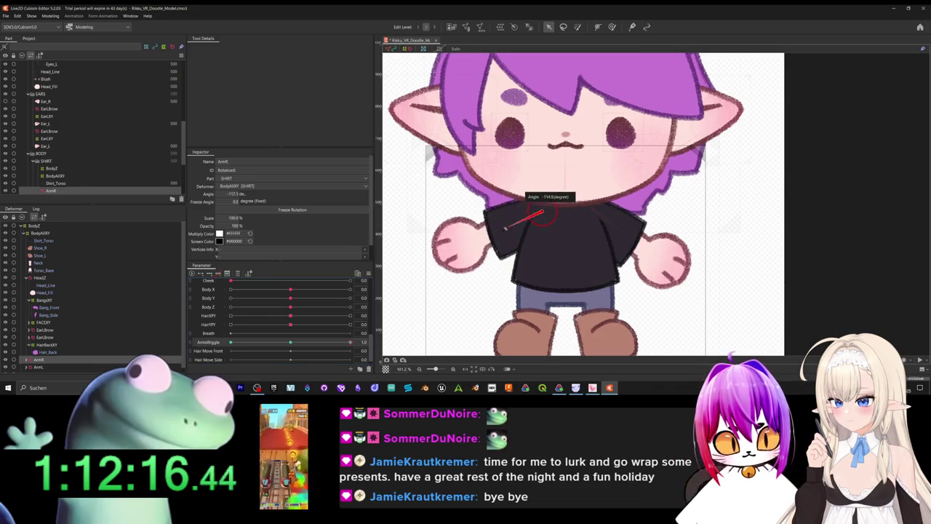
pyautogui.click(352, 343)
pyautogui.moveTo(505, 236); pyautogui.dragTo(510, 240)
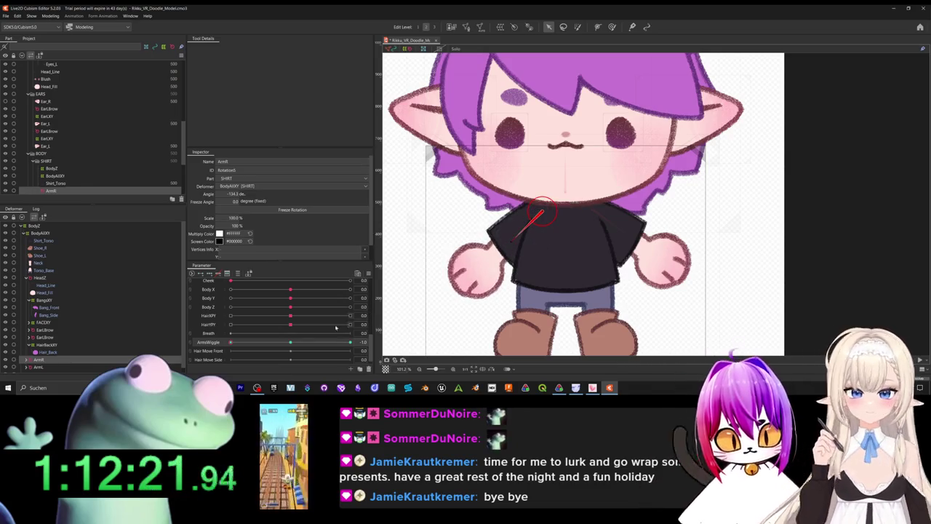
# - Rotate the ArmL deformer down at ArmsWiggle -1.0 and up toward horizontal at 1.0
pyautogui.click(38, 366)
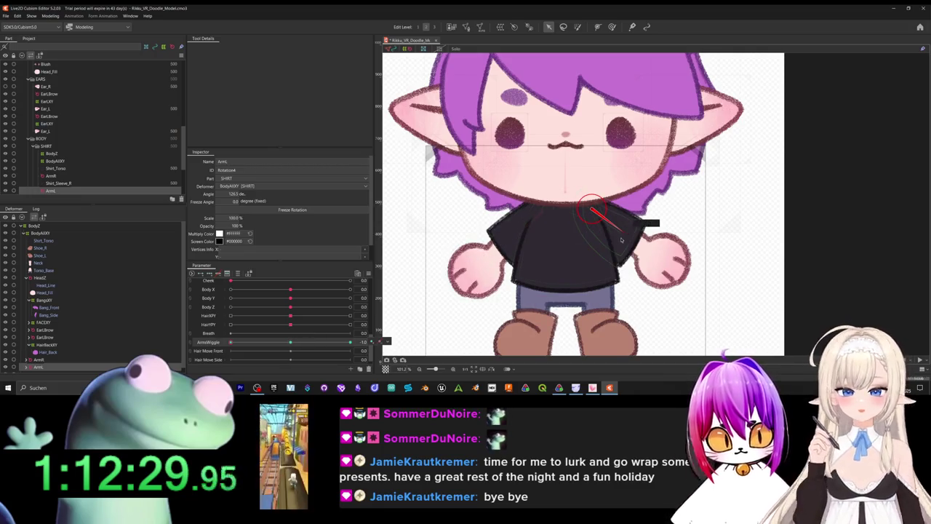
pyautogui.moveTo(628, 232); pyautogui.dragTo(620, 236)
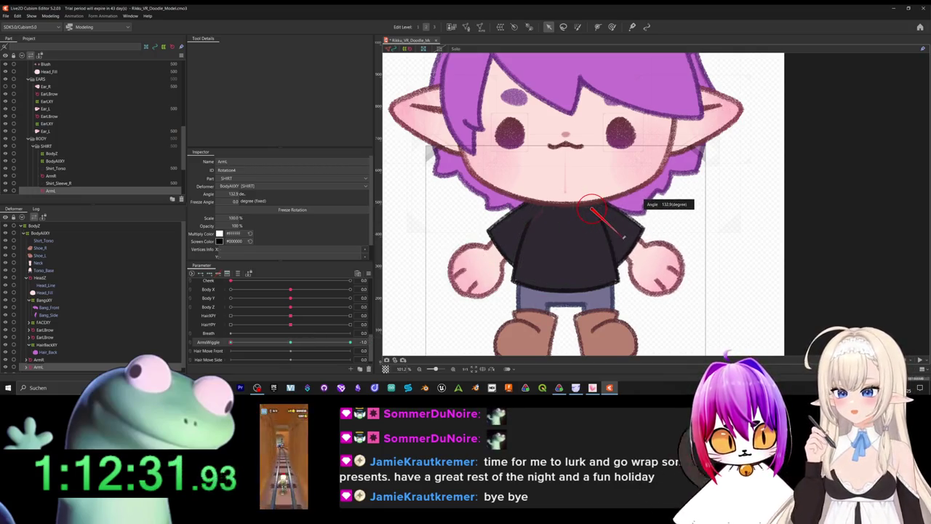
pyautogui.moveTo(255, 344); pyautogui.dragTo(350, 342)
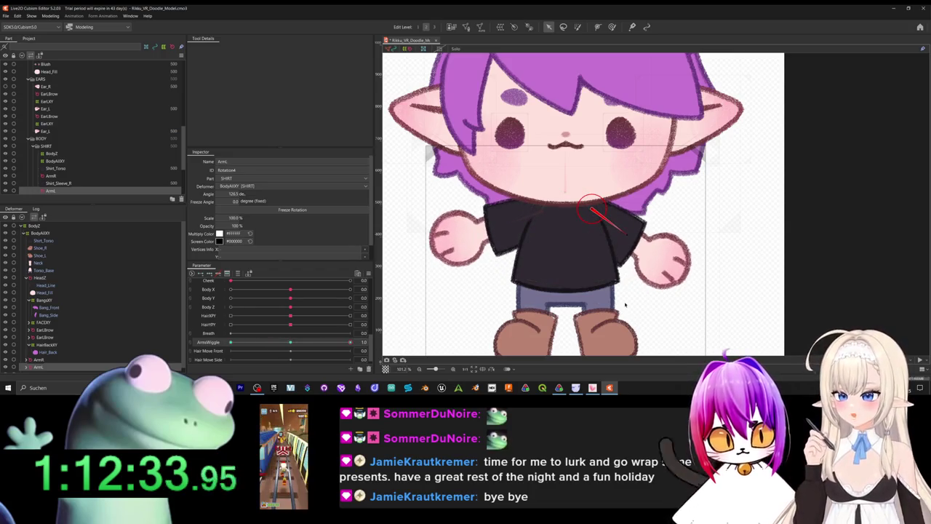
pyautogui.moveTo(625, 233); pyautogui.dragTo(650, 204)
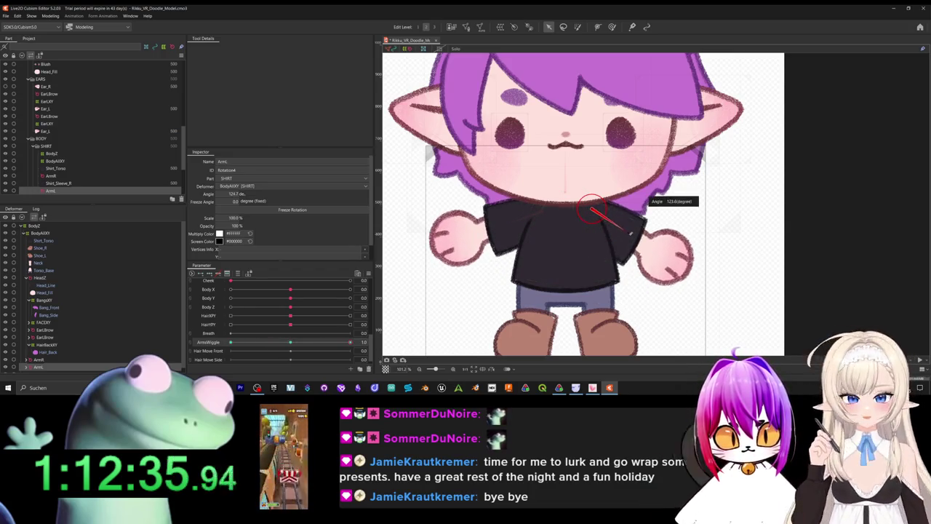
pyautogui.moveTo(328, 339); pyautogui.dragTo(288, 352)
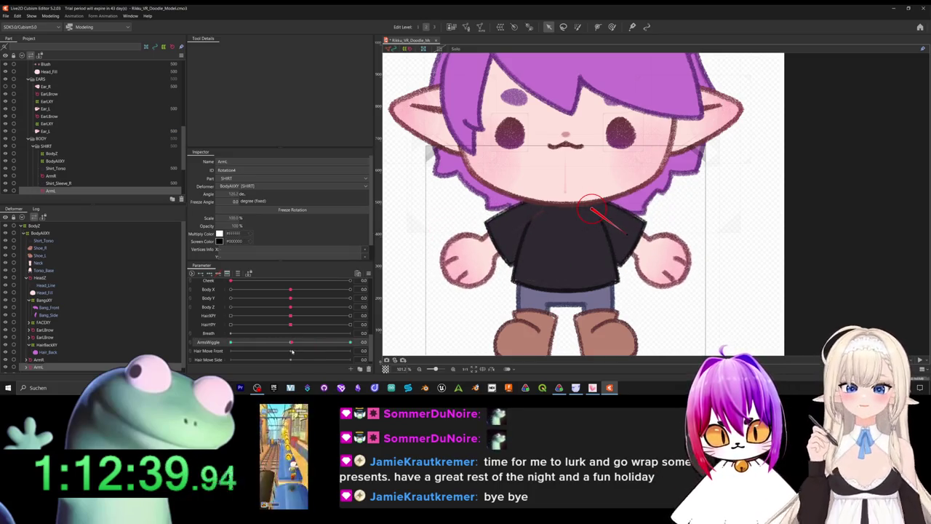
pyautogui.click(50, 16)
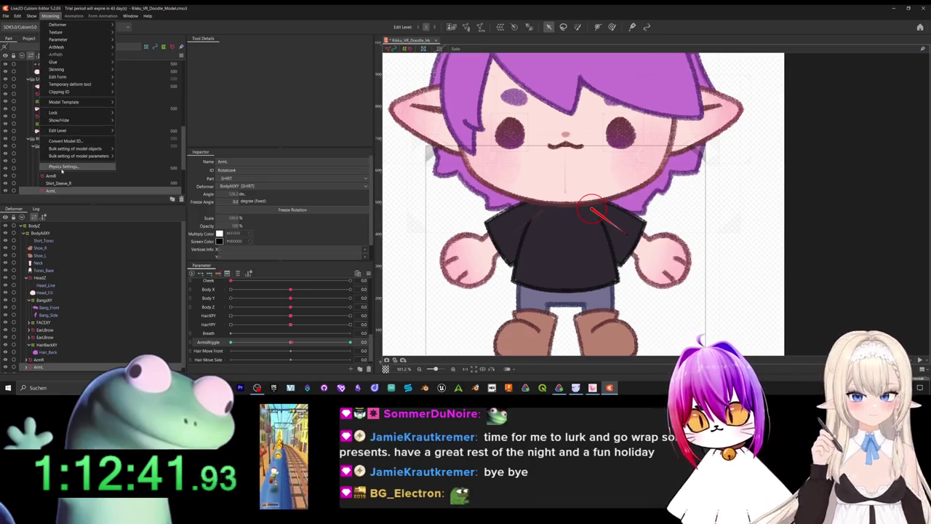
# - Add an empty physics group named Arms in Physics Settings
pyautogui.click(64, 166)
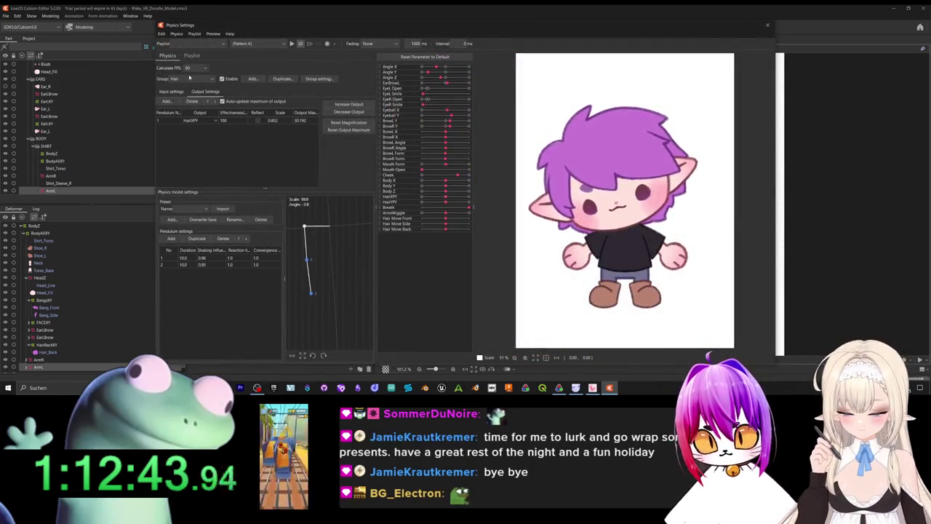
pyautogui.click(188, 79)
pyautogui.click(174, 92)
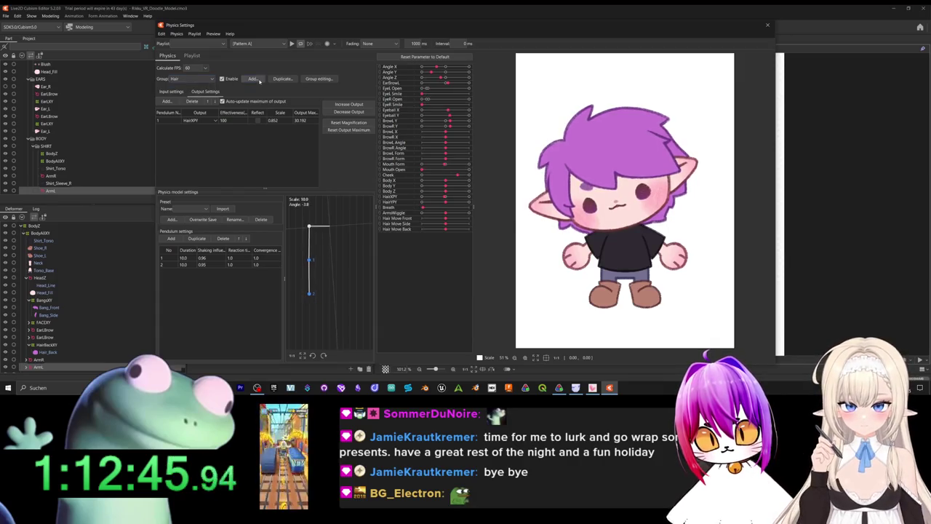
pyautogui.click(253, 79)
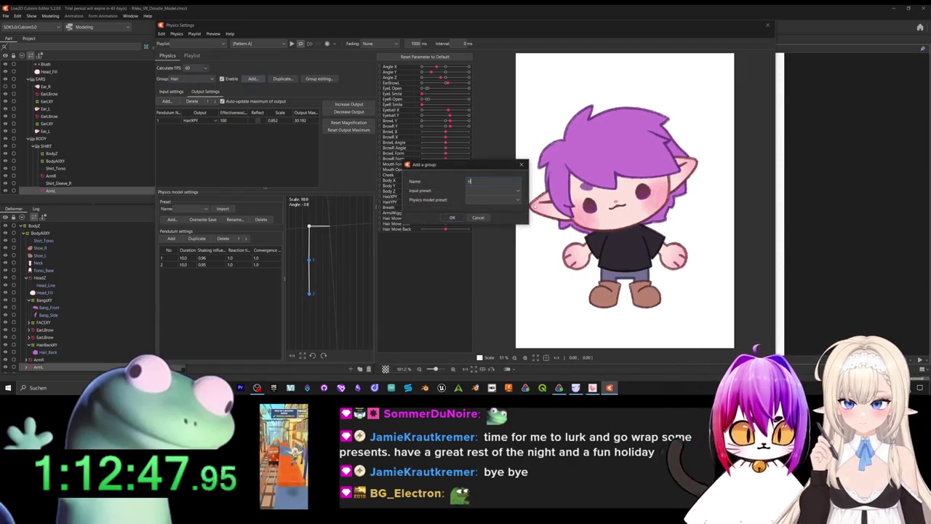
pyautogui.write('Ha')
pyautogui.write('rms')
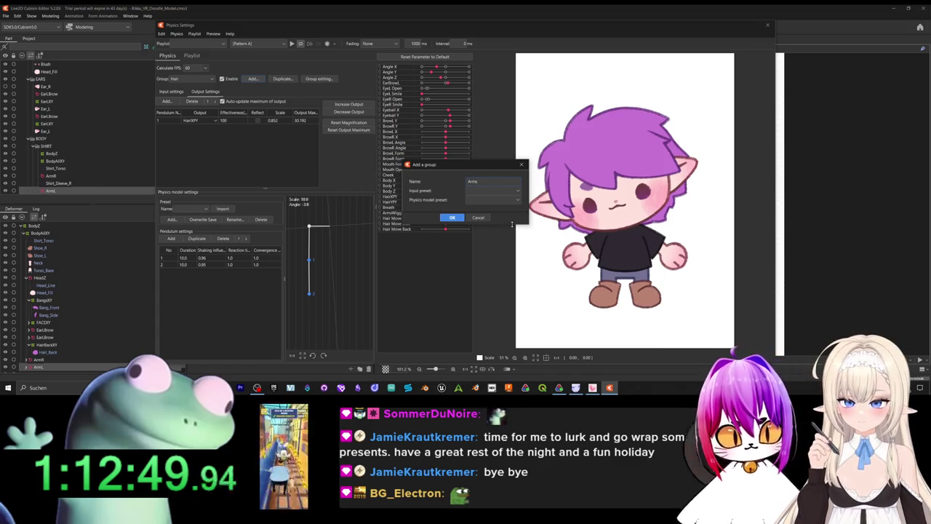
pyautogui.click(451, 217)
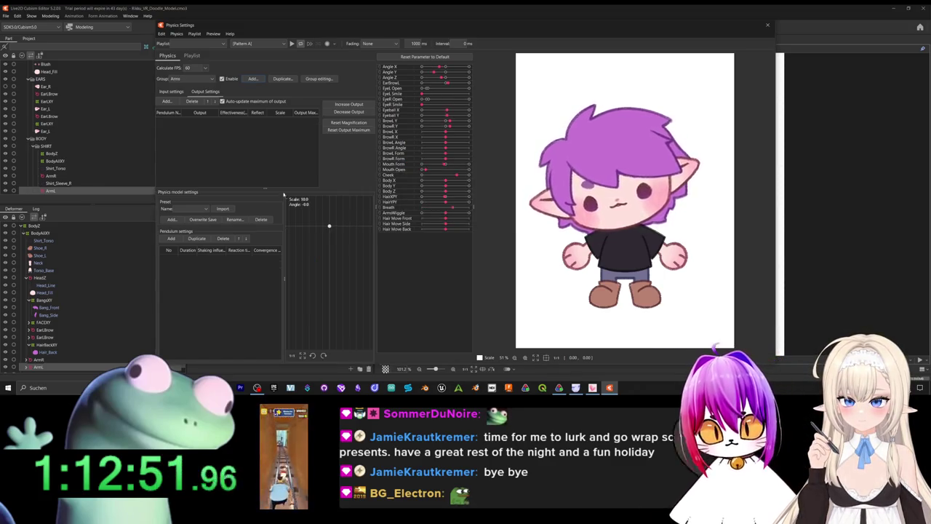
pyautogui.click(172, 91)
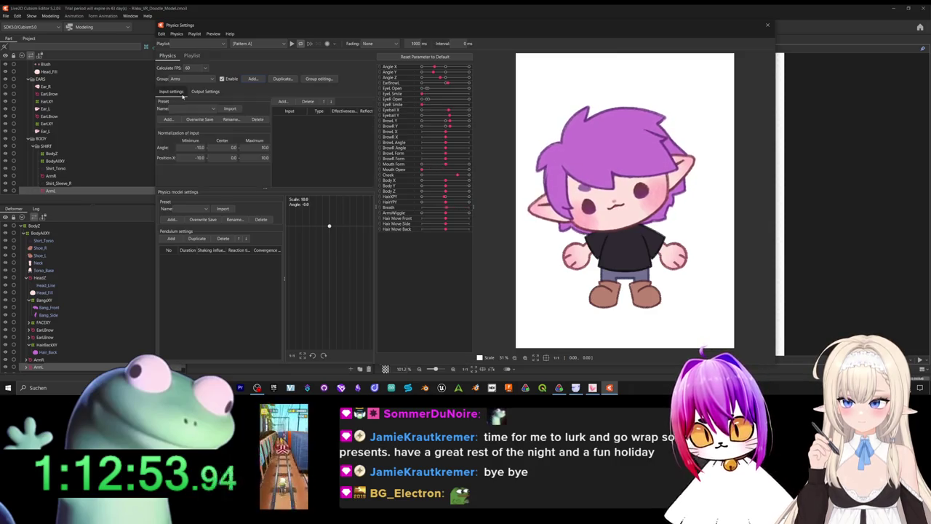
# - Add Angle Y as the Arms group's physics input
pyautogui.click(283, 102)
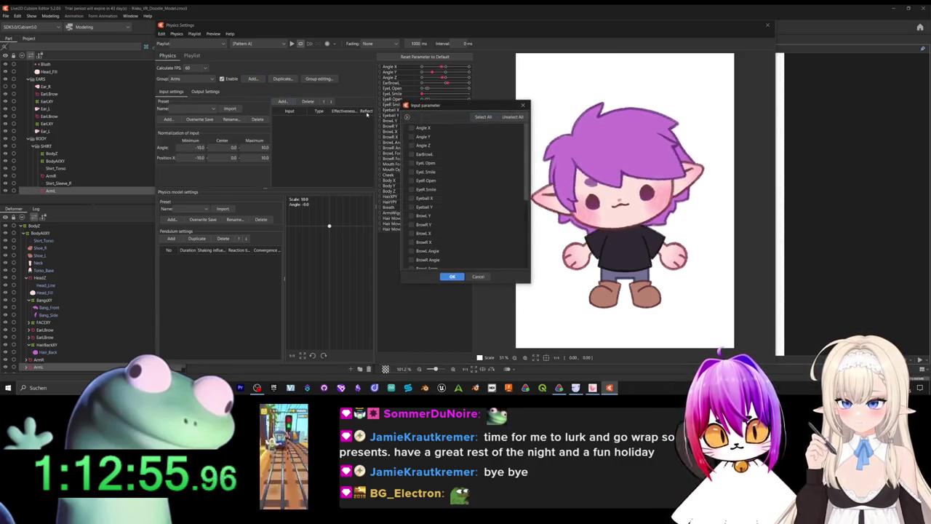
pyautogui.moveTo(440, 106); pyautogui.dragTo(309, 113)
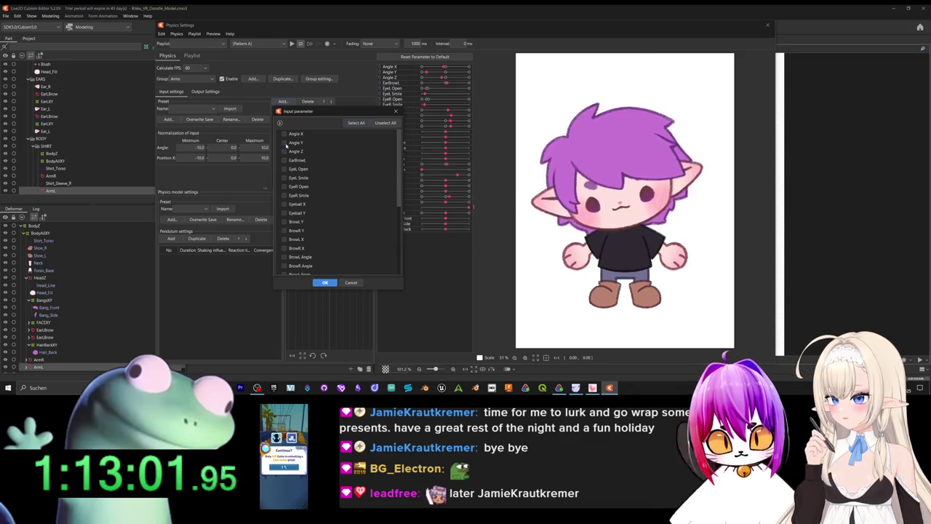
pyautogui.click(284, 142)
pyautogui.click(325, 283)
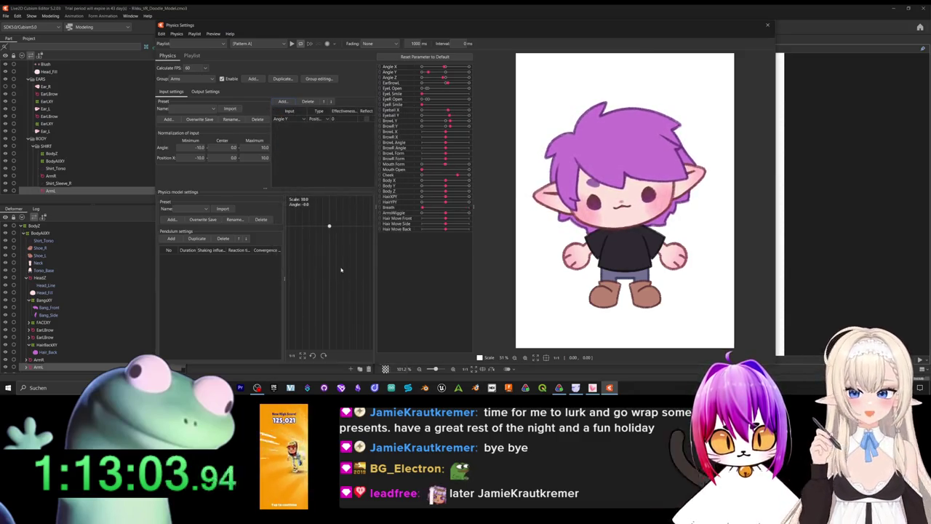
# - Give the Arms group a pendulum and set ArmsWiggle as its output
pyautogui.click(215, 93)
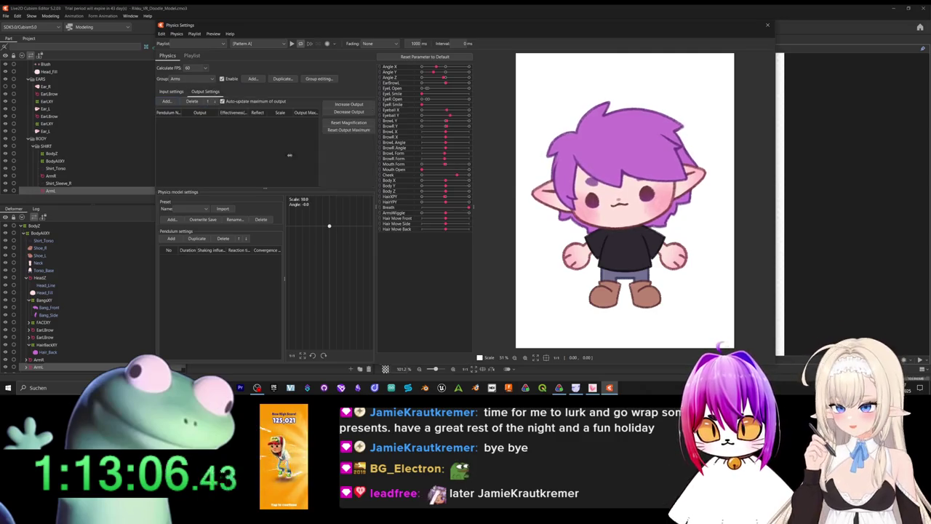
pyautogui.click(168, 102)
pyautogui.click(529, 204)
pyautogui.click(171, 238)
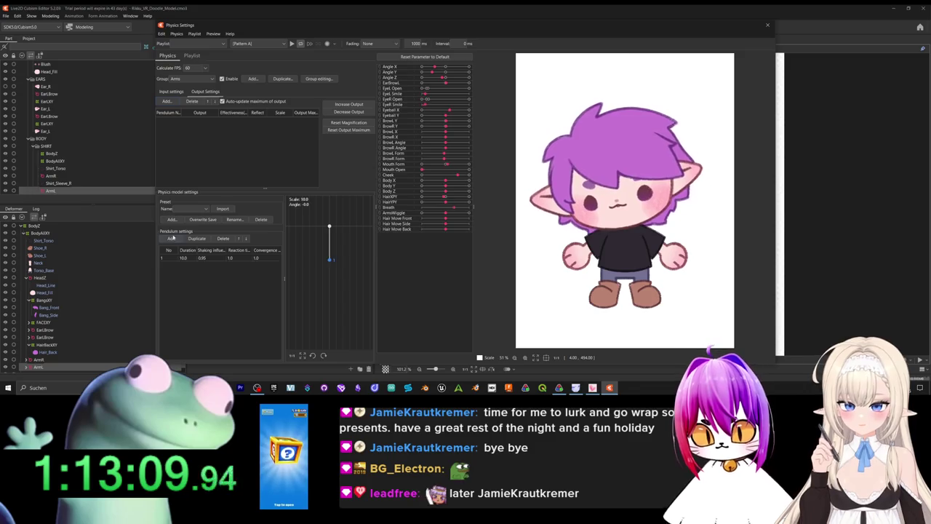
pyautogui.click(168, 102)
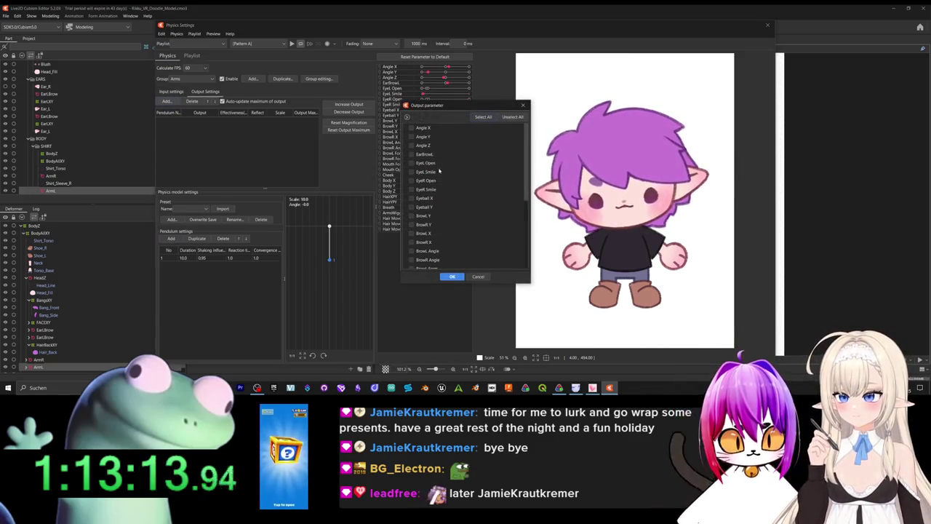
pyautogui.scroll(-5, 429, 218)
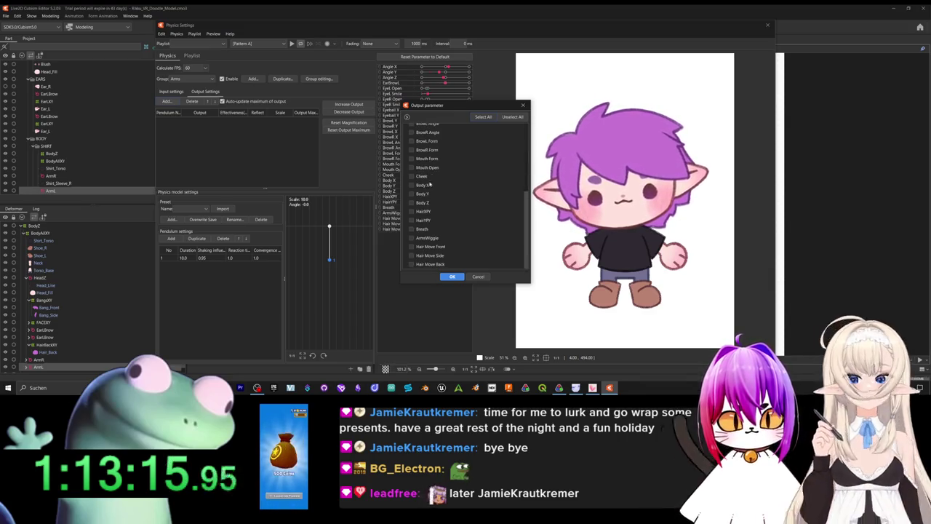
pyautogui.click(412, 238)
pyautogui.click(451, 277)
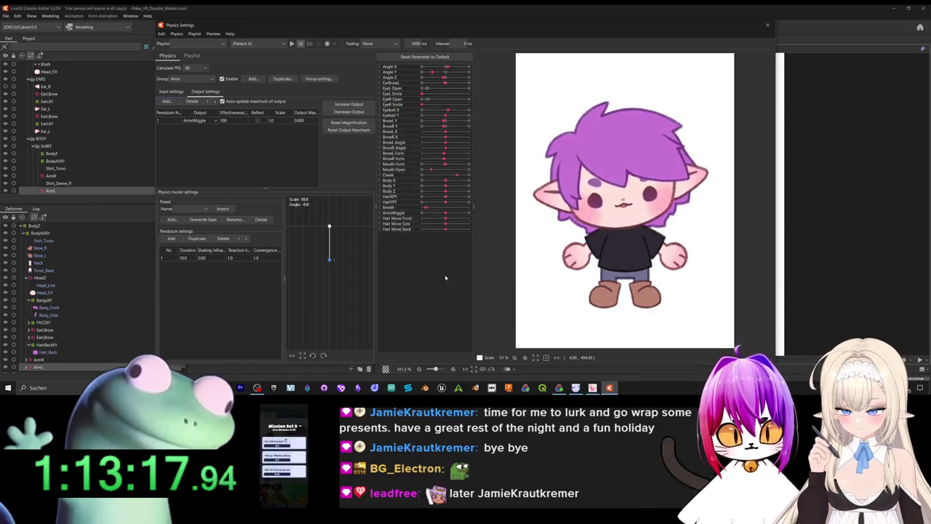
pyautogui.click(184, 93)
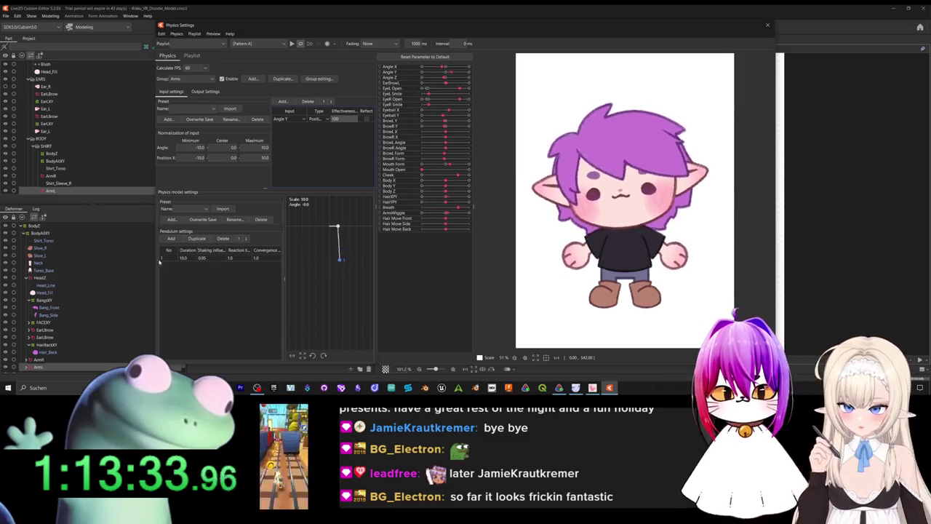
# - Set the Arms pendulum duration to 8.9 and change the Angle Y input type to Angle
pyautogui.doubleClick(182, 257)
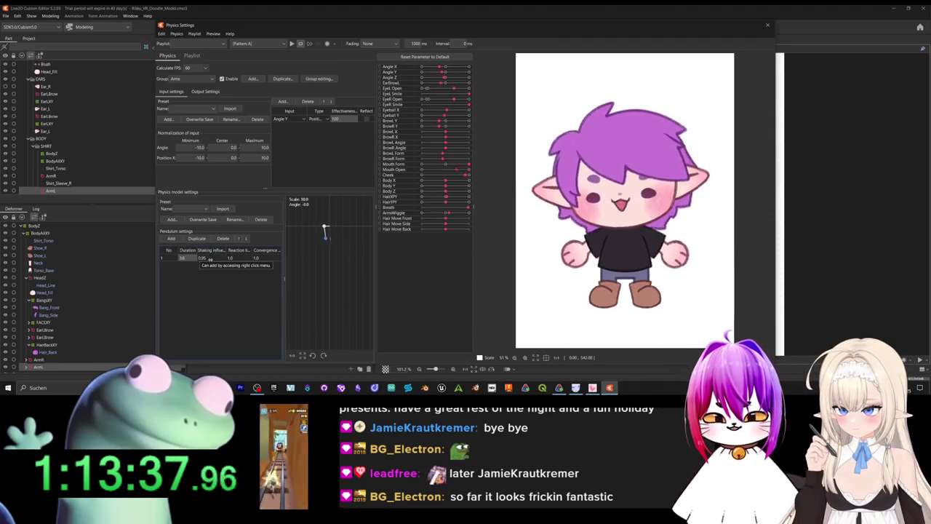
pyautogui.press('Return')
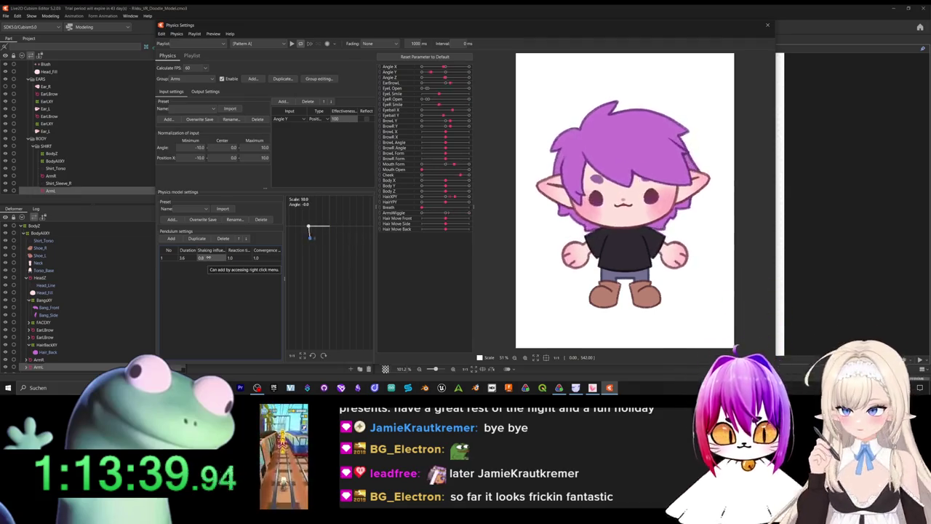
pyautogui.click(182, 258)
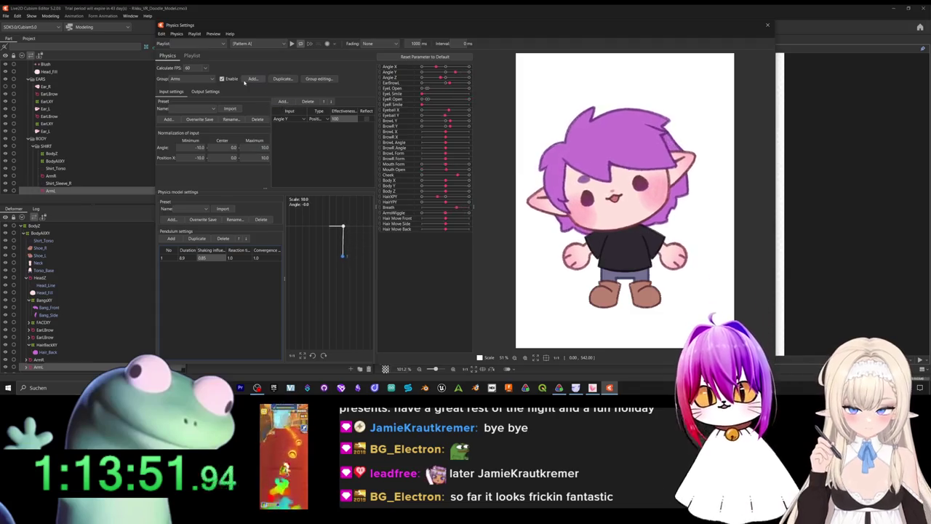
pyautogui.click(318, 118)
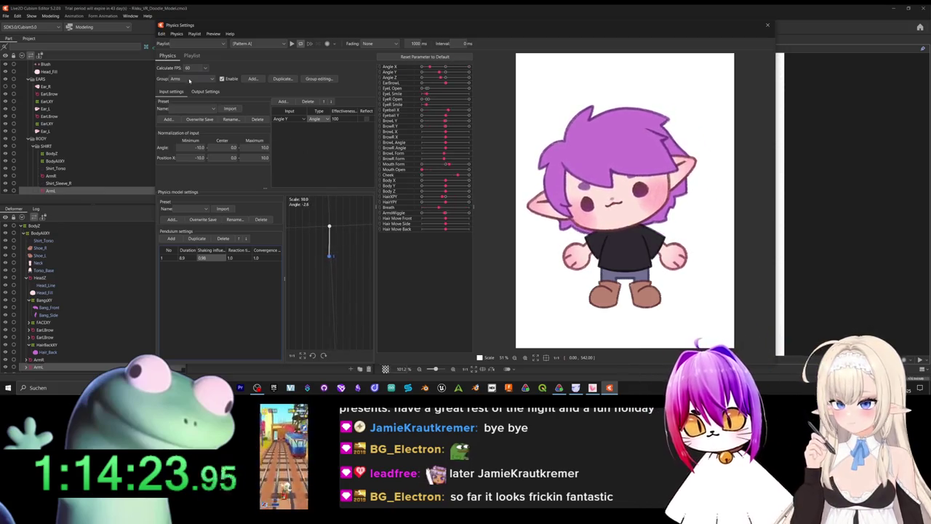
# - Add HairYPY as a Hair group output and delete the Hair group's second pendulum
pyautogui.click(190, 79)
pyautogui.click(190, 96)
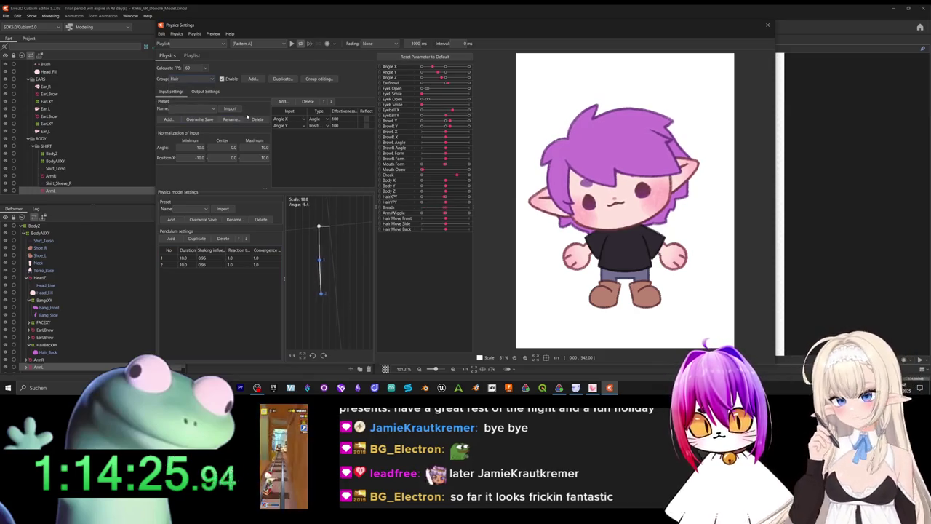
pyautogui.click(205, 91)
pyautogui.click(168, 101)
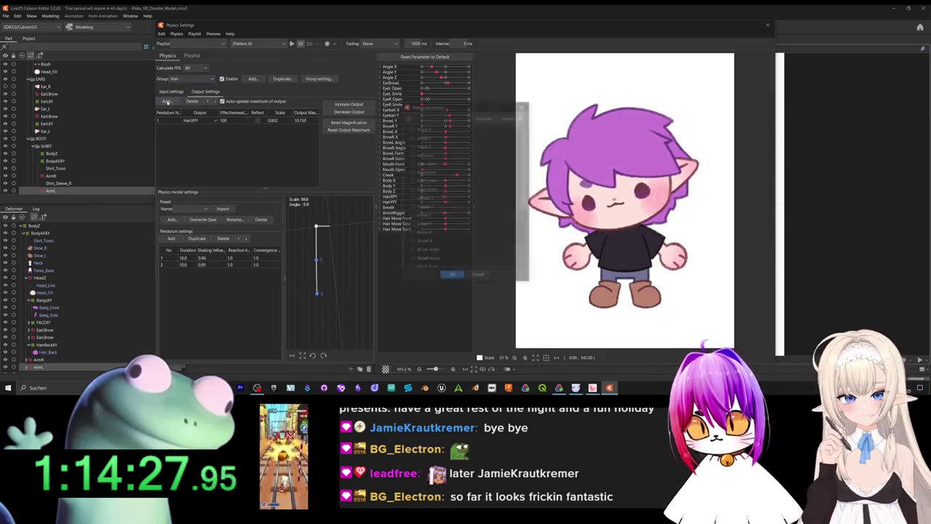
pyautogui.scroll(-5, 431, 233)
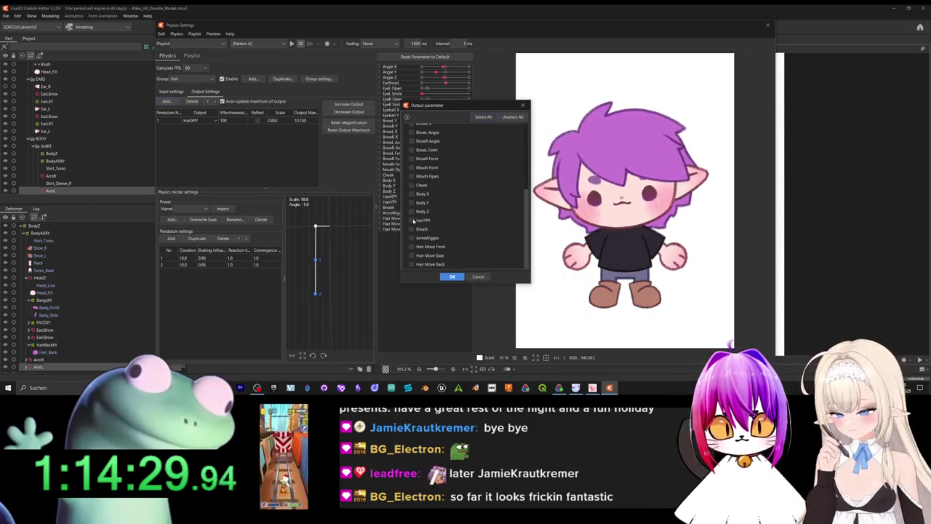
pyautogui.click(439, 274)
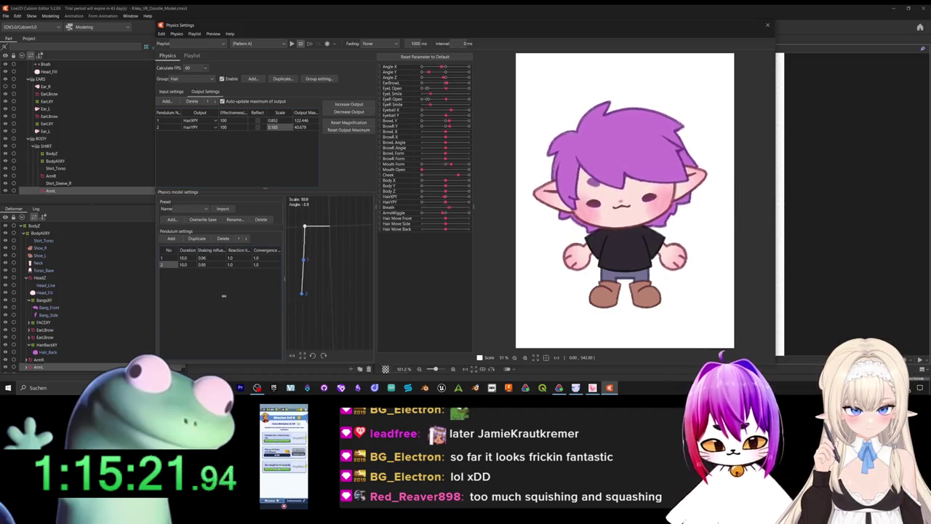
pyautogui.click(223, 239)
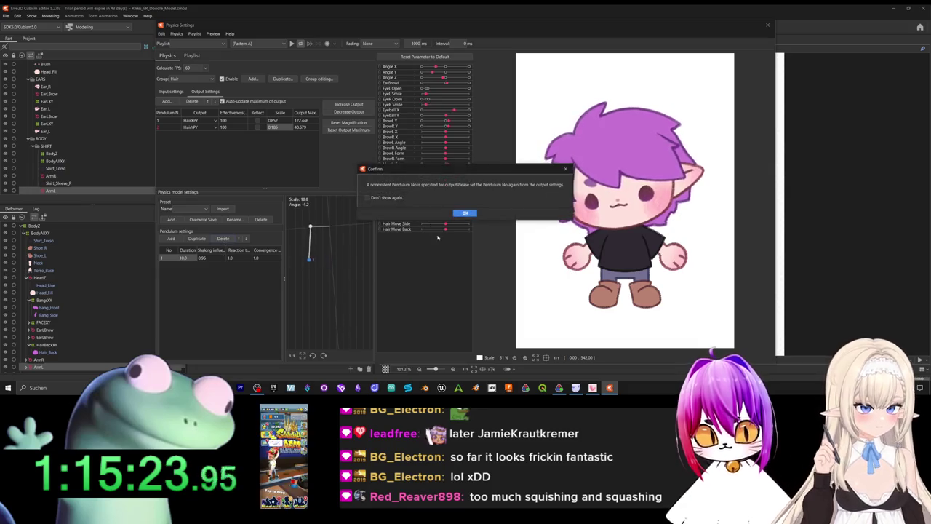
# - Dismiss the nonexistent-pendulum warning, review the Hair inputs, and close Physics Settings
pyautogui.click(465, 213)
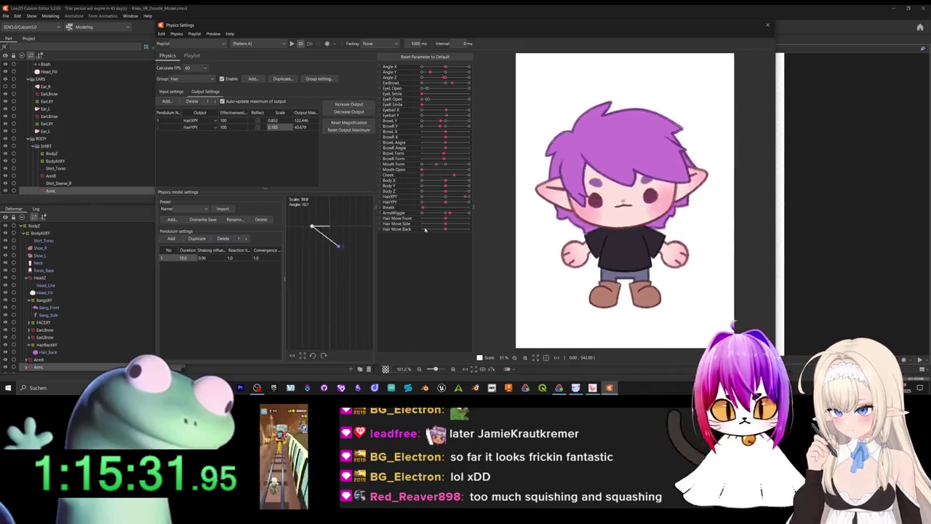
pyautogui.click(172, 92)
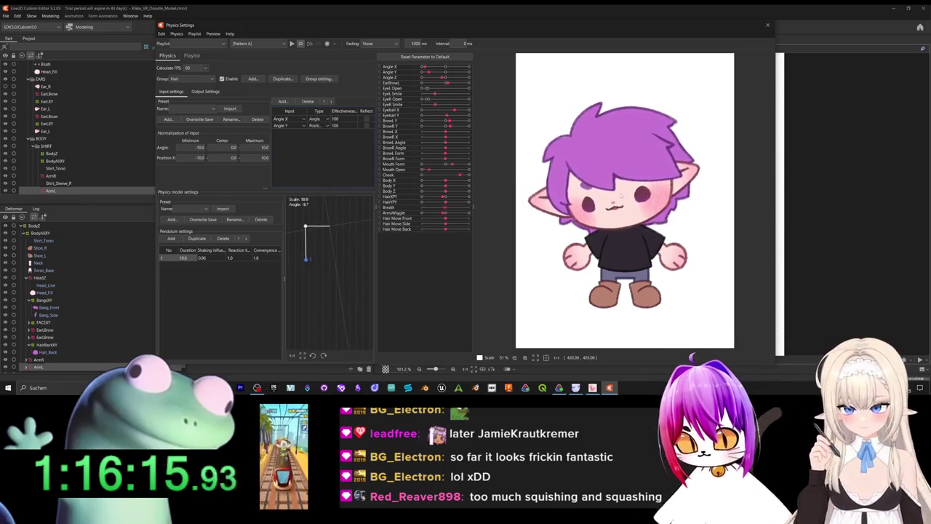
pyautogui.click(766, 27)
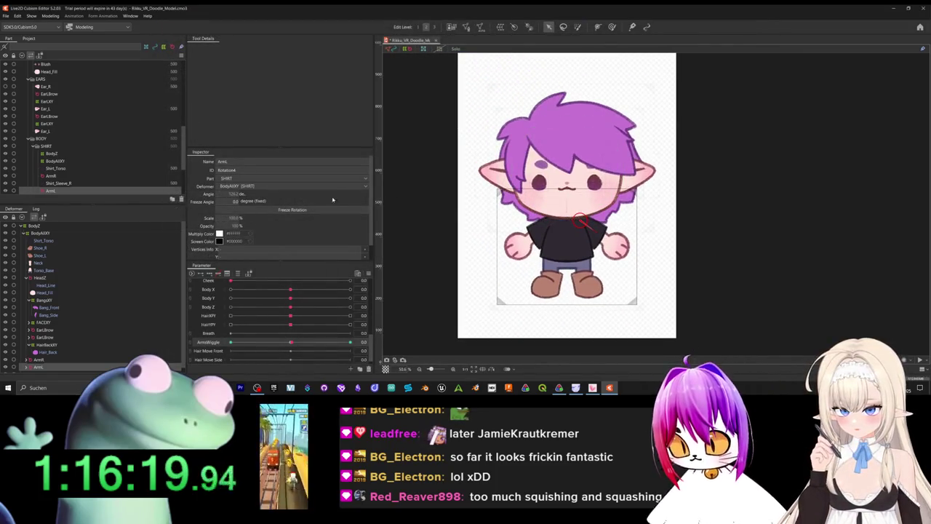
pyautogui.scroll(-1, 86, 319)
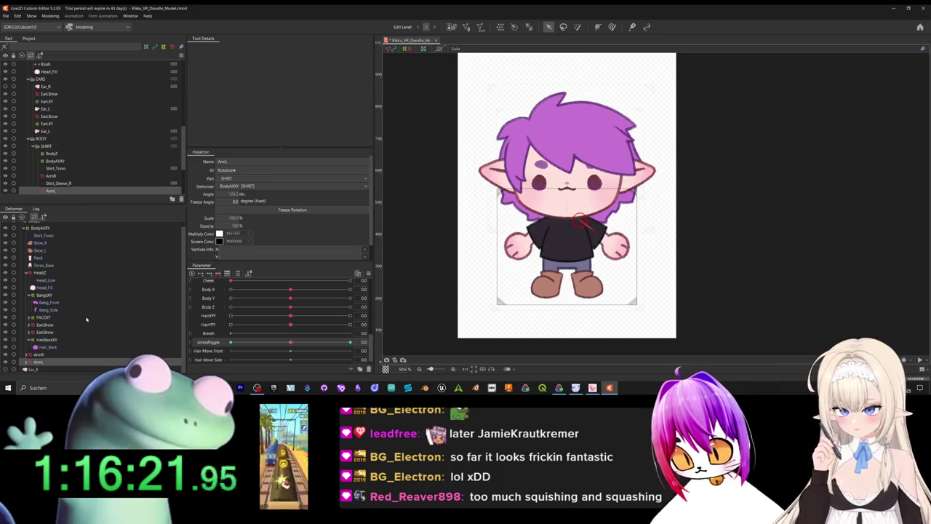
pyautogui.click(66, 318)
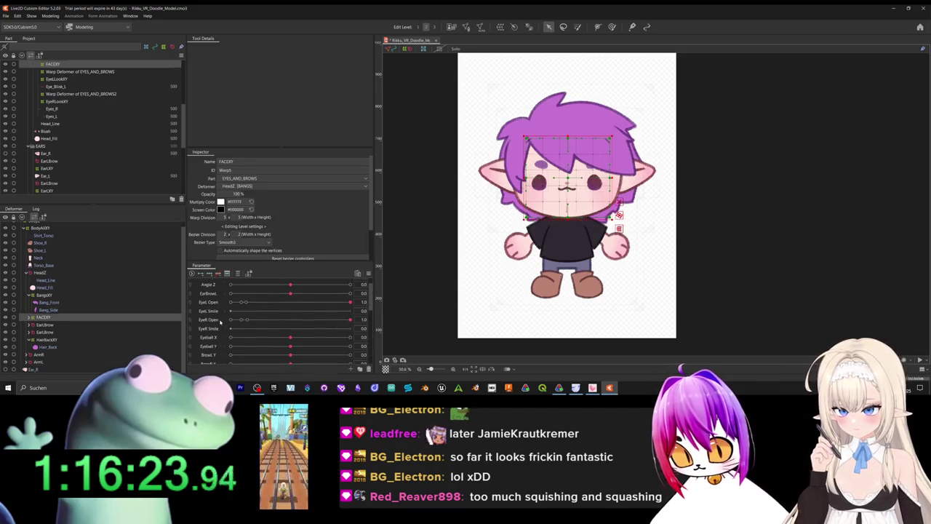
pyautogui.moveTo(291, 291)
pyautogui.mouseDown()
pyautogui.moveTo(284, 299)
pyautogui.moveTo(223, 283)
pyautogui.mouseUp()
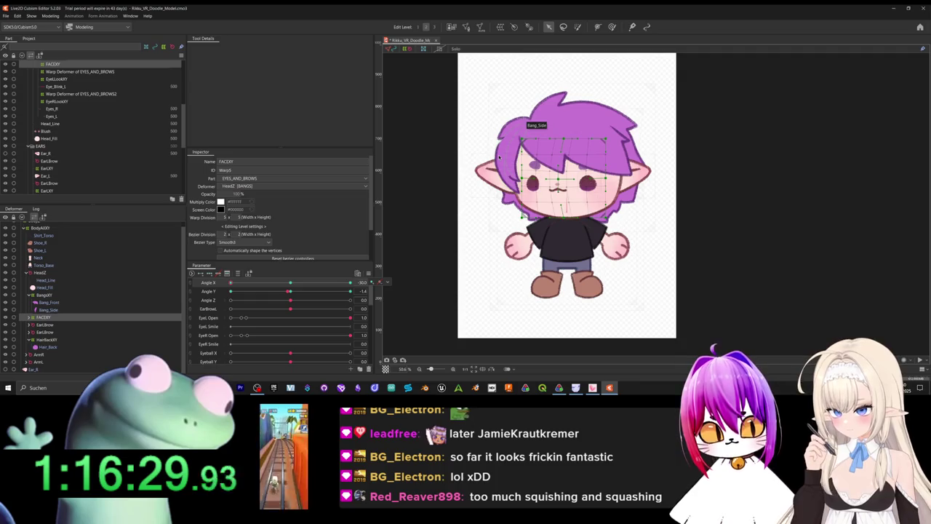
pyautogui.click(57, 296)
pyautogui.scroll(3, 482, 130)
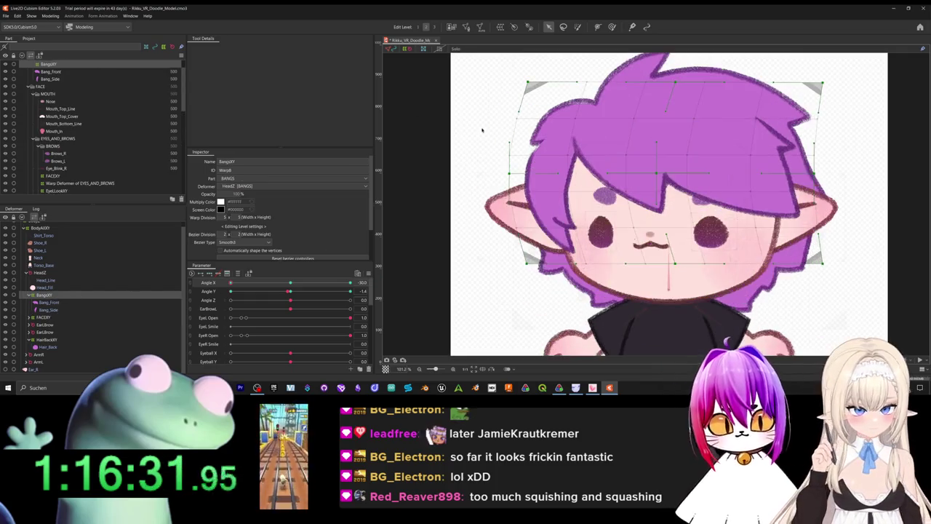
pyautogui.click(531, 86)
pyautogui.click(512, 172)
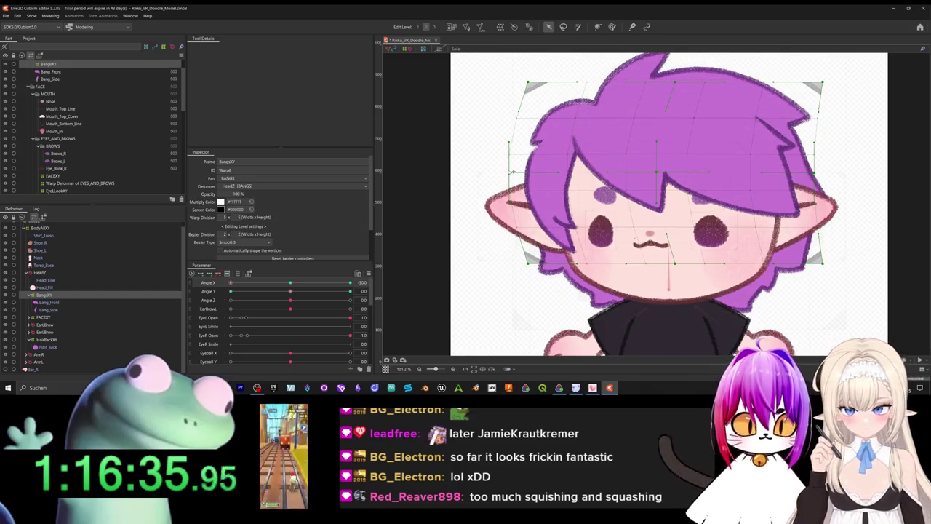
pyautogui.moveTo(512, 174); pyautogui.dragTo(650, 218)
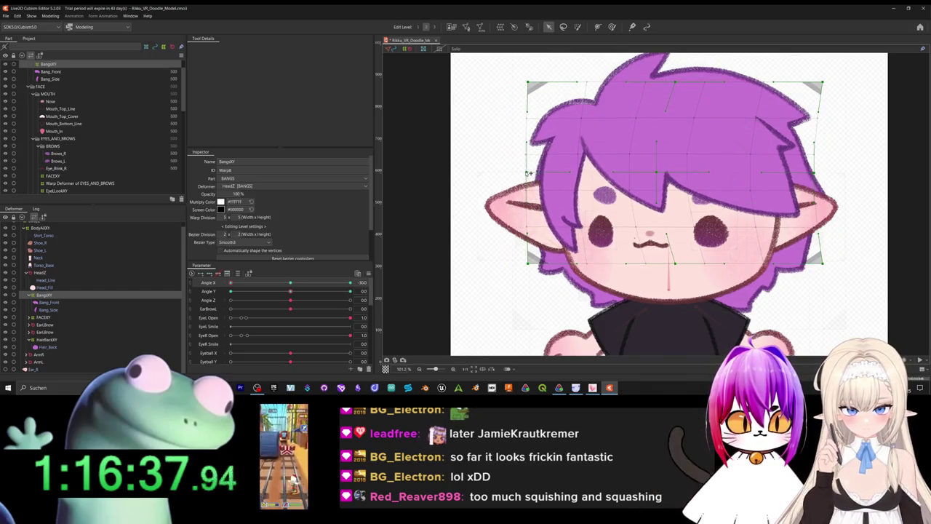
pyautogui.scroll(-3, 650, 218)
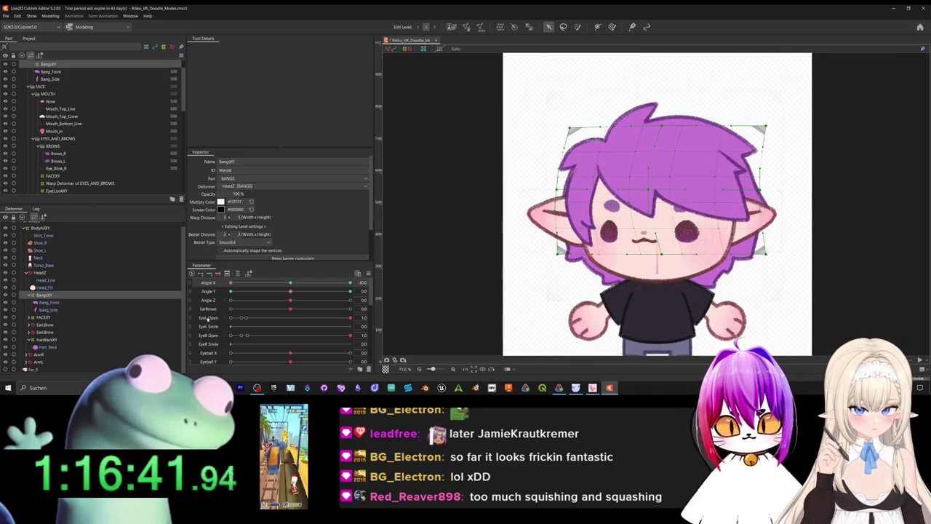
pyautogui.moveTo(350, 282); pyautogui.dragTo(294, 298)
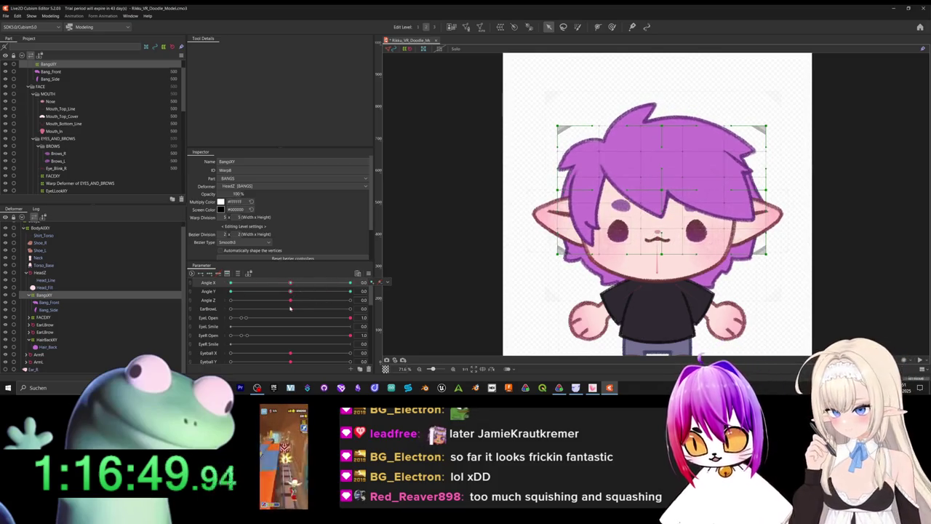
pyautogui.click(50, 16)
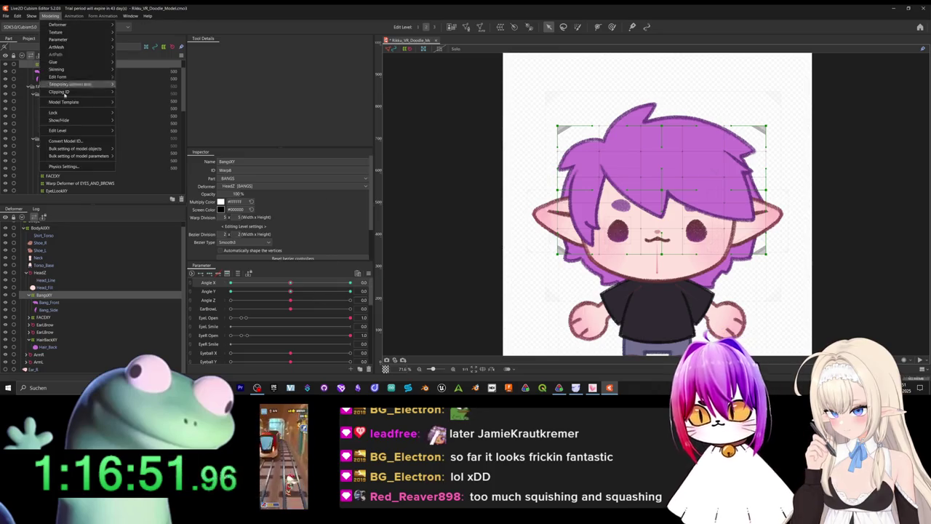
# - Reopen Physics Settings, select the Hair group's HairYPY output, and cancel an output scale adjustment
pyautogui.click(64, 166)
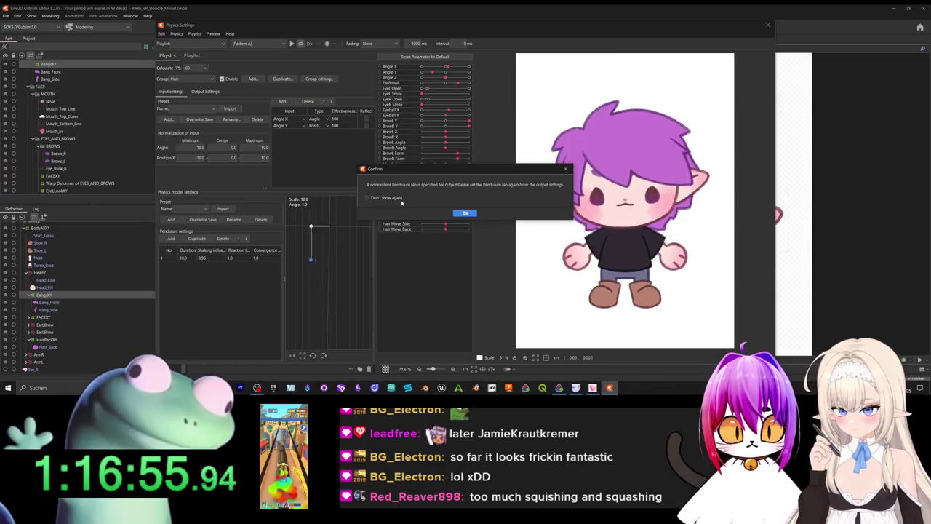
pyautogui.click(465, 213)
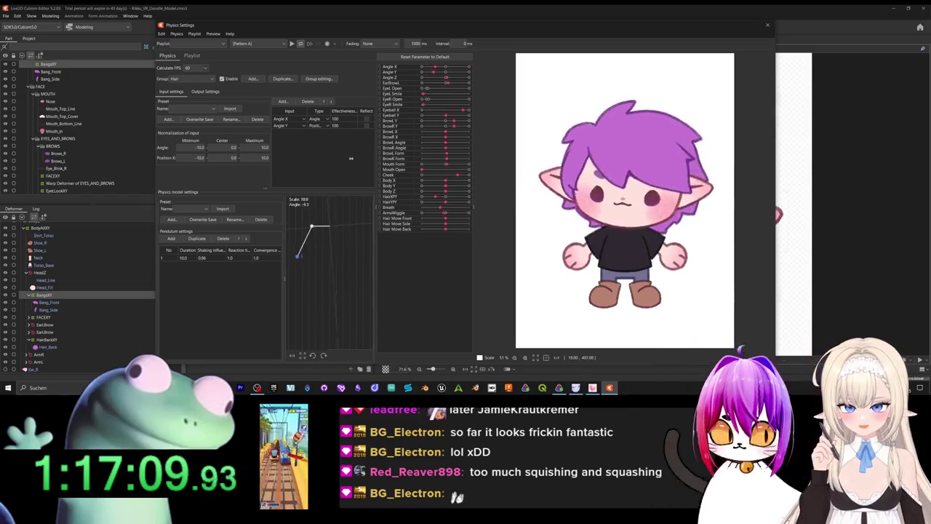
pyautogui.click(206, 92)
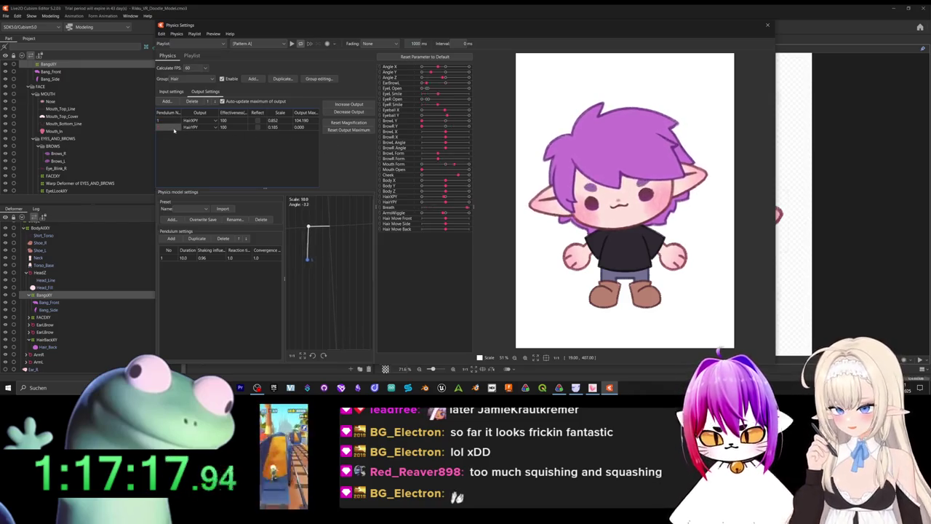
pyautogui.click(169, 125)
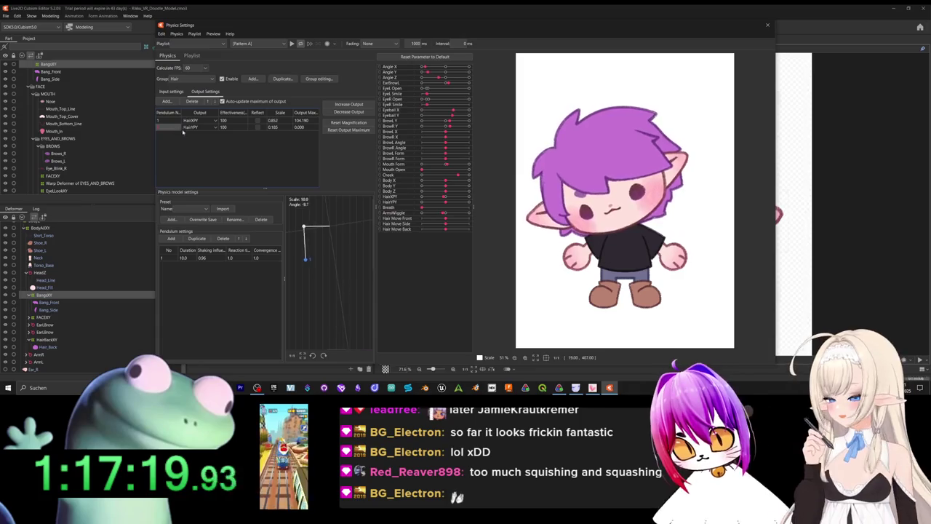
pyautogui.click(346, 114)
pyautogui.click(514, 205)
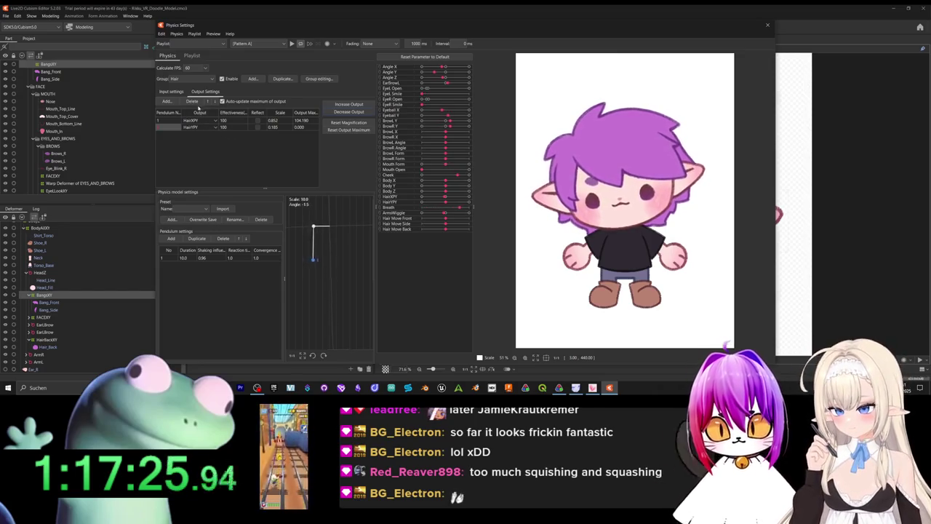
# - Re-add HairYPY as a Hair output and lower its scale to 0.257
pyautogui.click(170, 102)
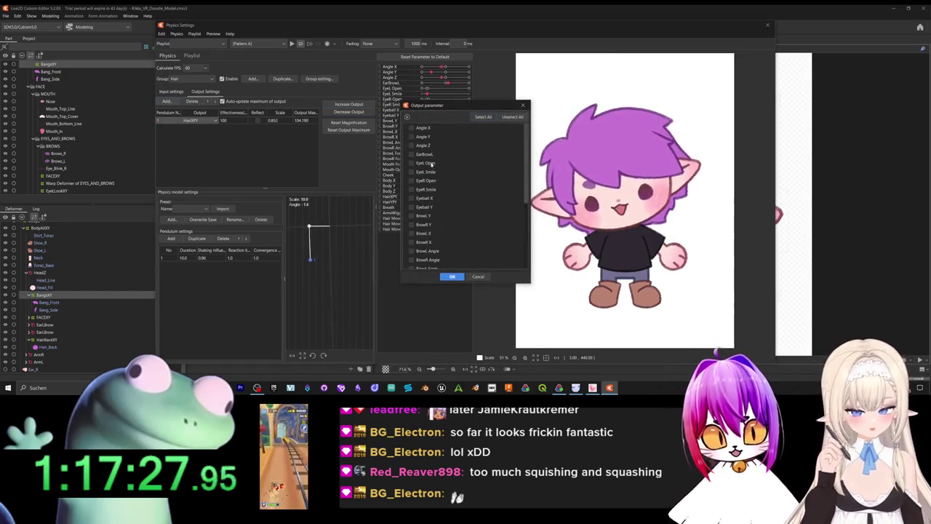
pyautogui.scroll(-5, 433, 204)
pyautogui.click(451, 277)
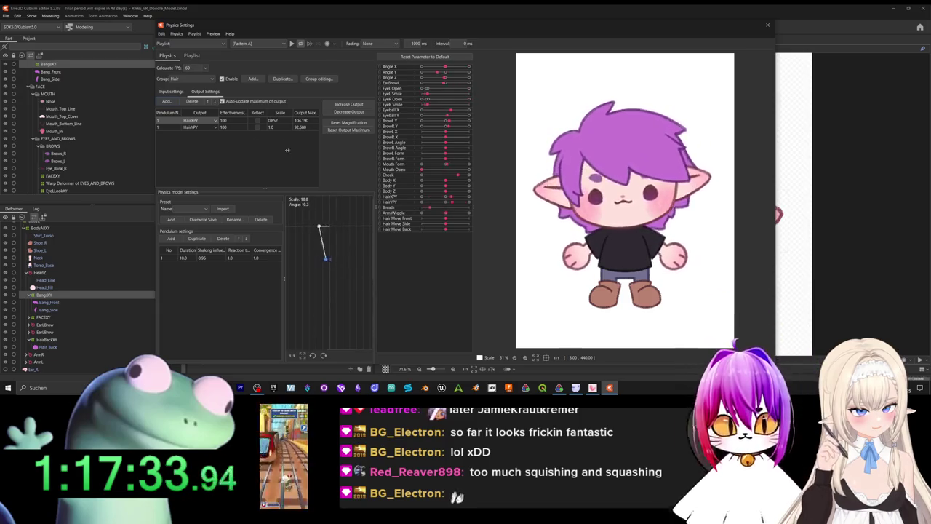
pyautogui.moveTo(287, 146); pyautogui.dragTo(273, 146)
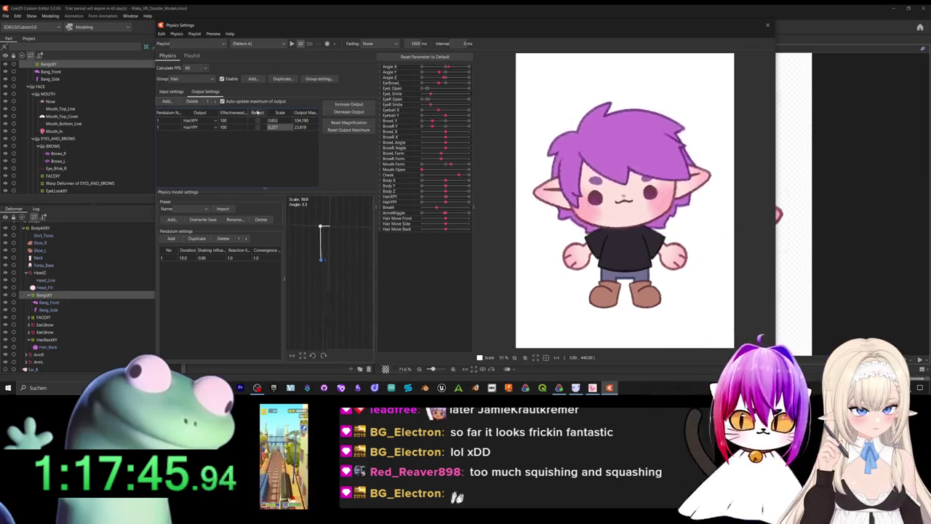
pyautogui.click(193, 79)
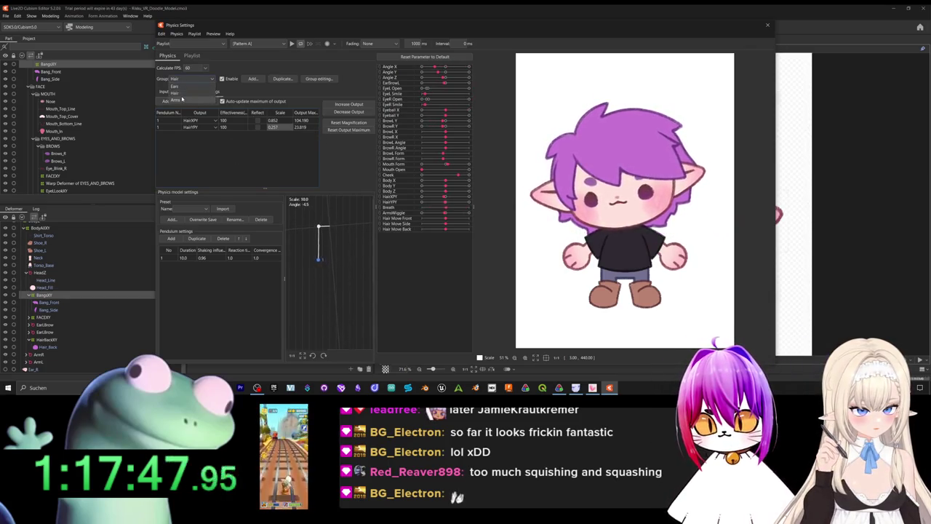
# - Add Angle X as a second Arms input with effectiveness 30
pyautogui.click(179, 100)
pyautogui.click(172, 92)
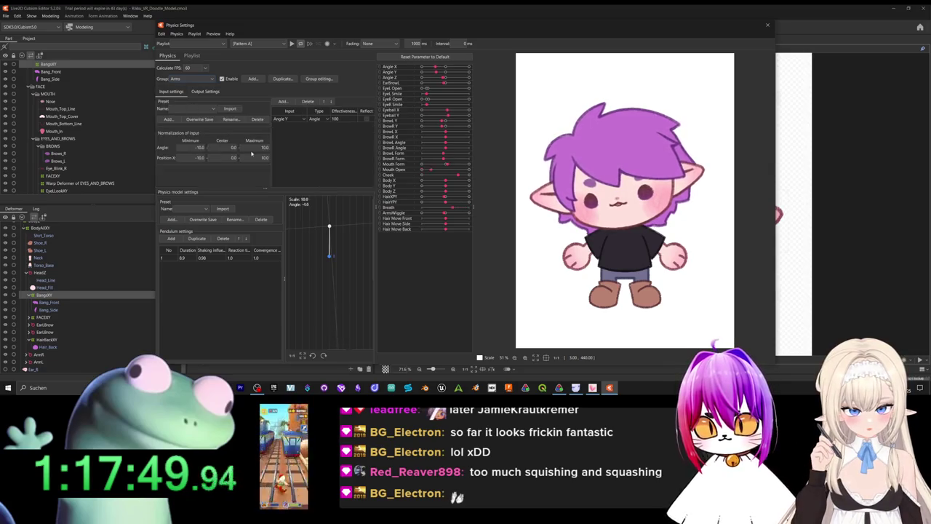
pyautogui.click(282, 101)
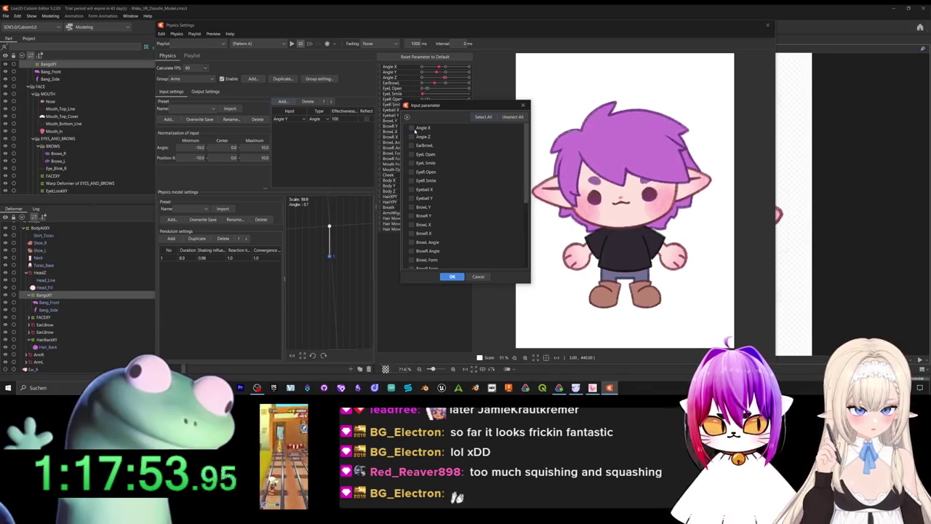
pyautogui.click(451, 277)
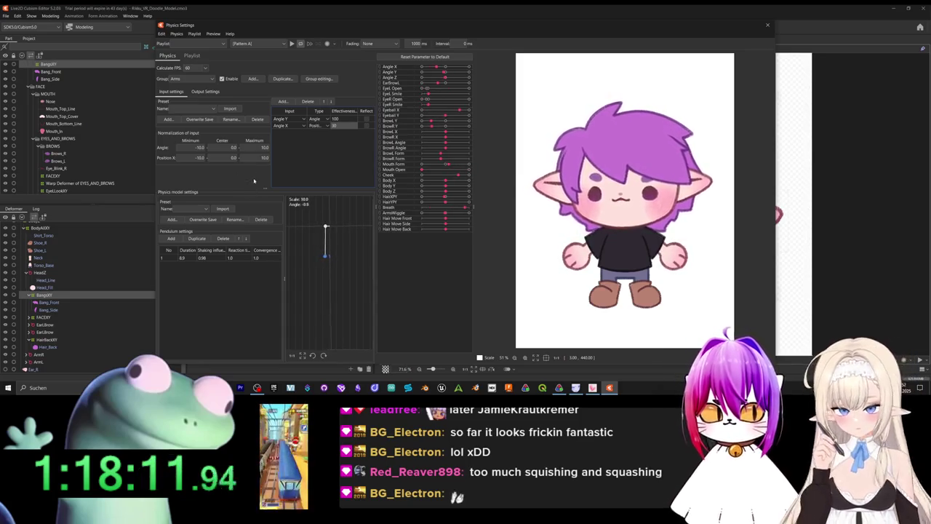
pyautogui.moveTo(449, 24)
pyautogui.mouseDown()
pyautogui.moveTo(507, 370)
pyautogui.moveTo(497, 384)
pyautogui.moveTo(370, 60)
pyautogui.mouseUp()
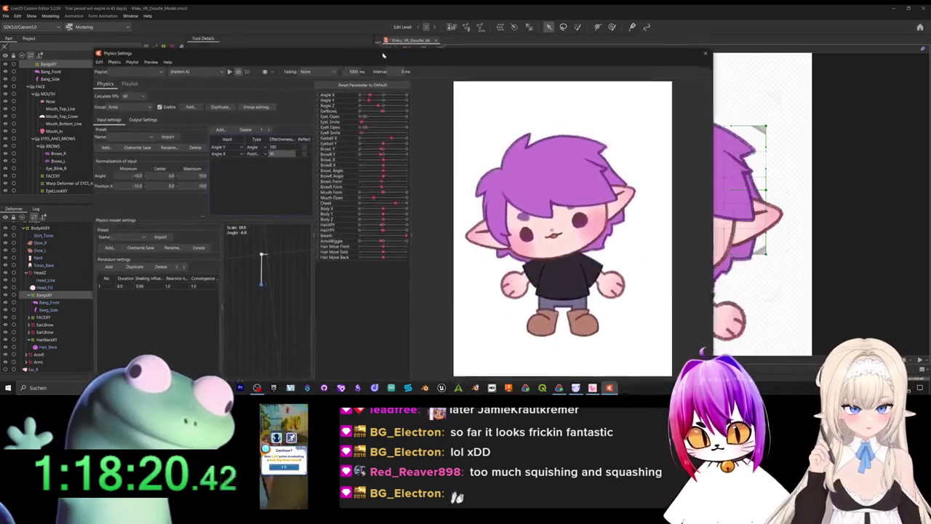
pyautogui.moveTo(371, 59); pyautogui.dragTo(413, 50)
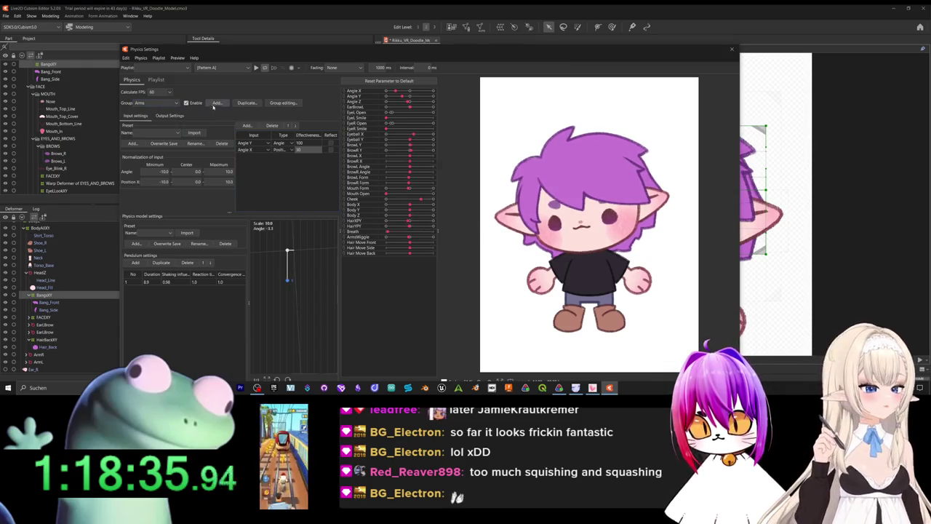
# - Create a Body physics group with Angle X as input and one pendulum
pyautogui.click(216, 103)
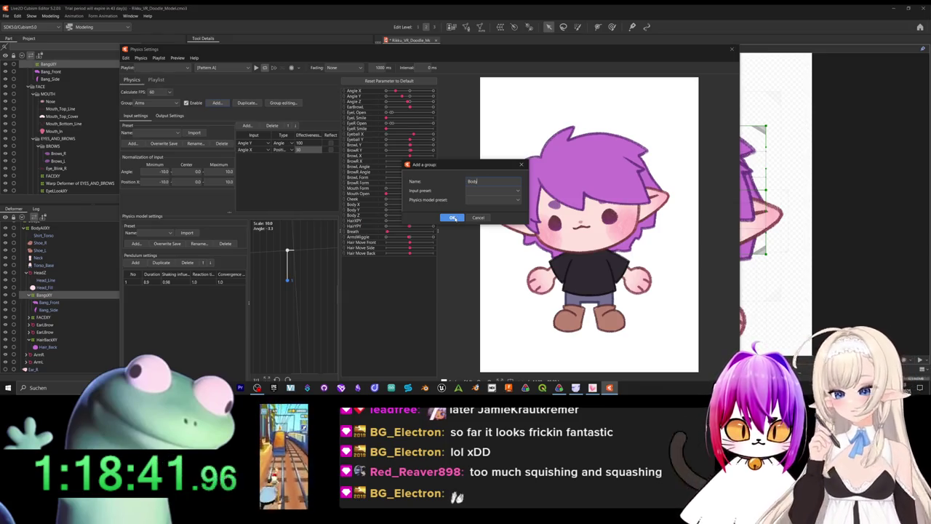
pyautogui.click(452, 217)
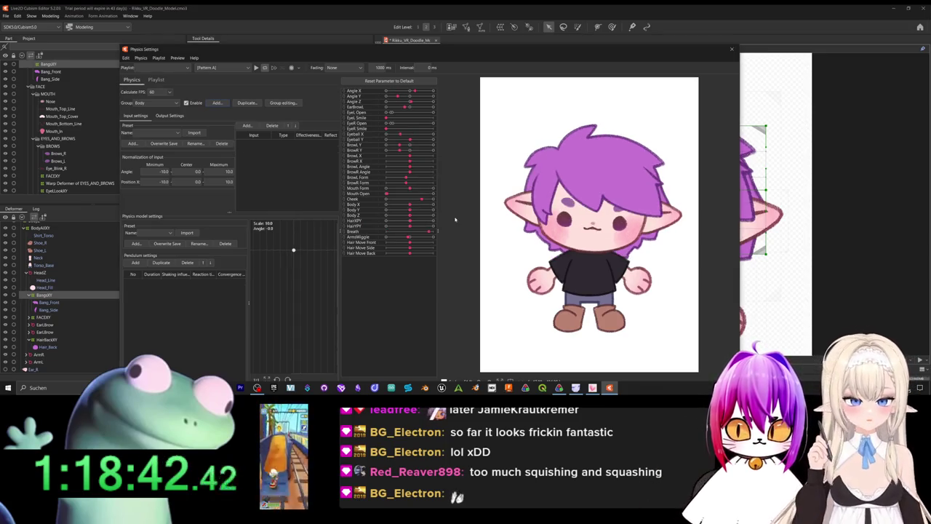
pyautogui.click(247, 125)
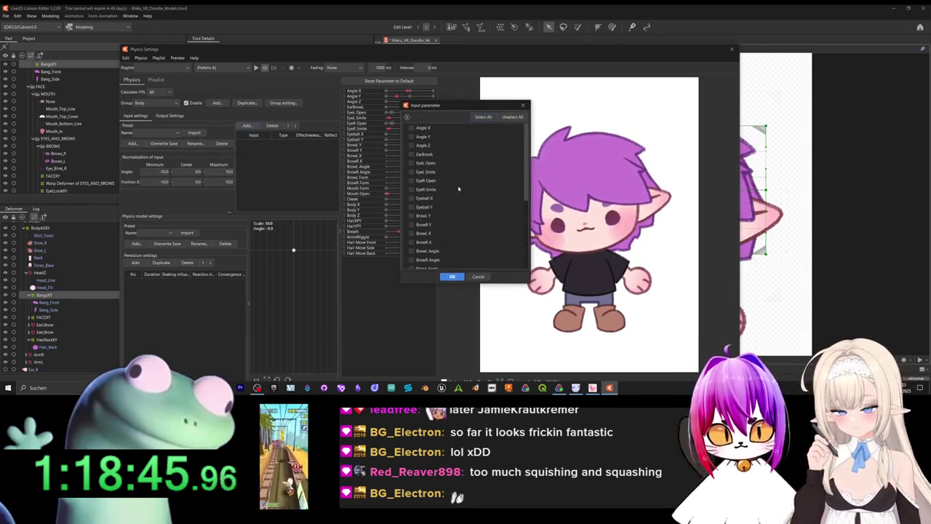
pyautogui.click(411, 128)
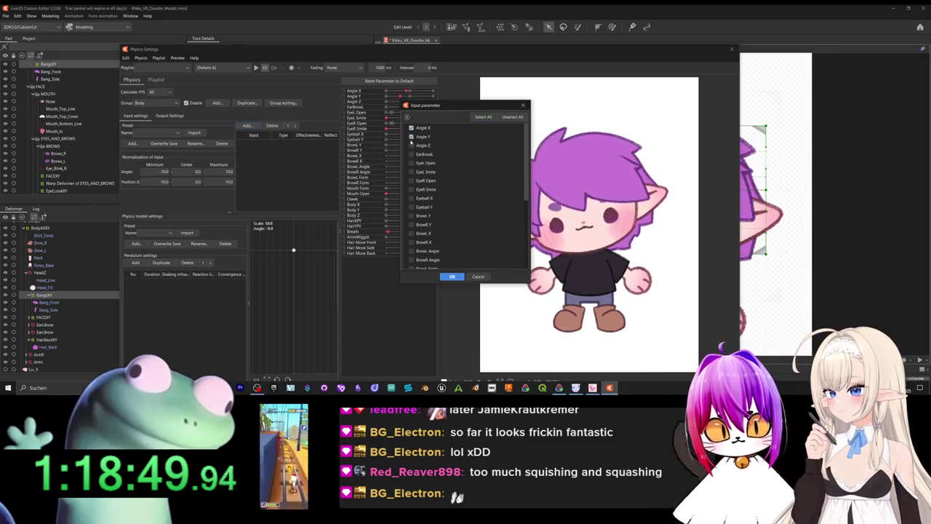
pyautogui.click(411, 137)
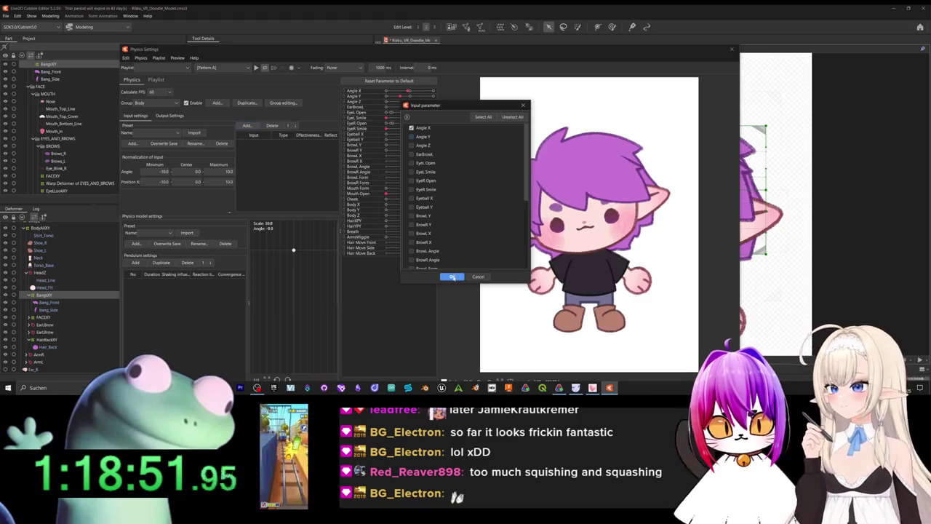
pyautogui.click(453, 277)
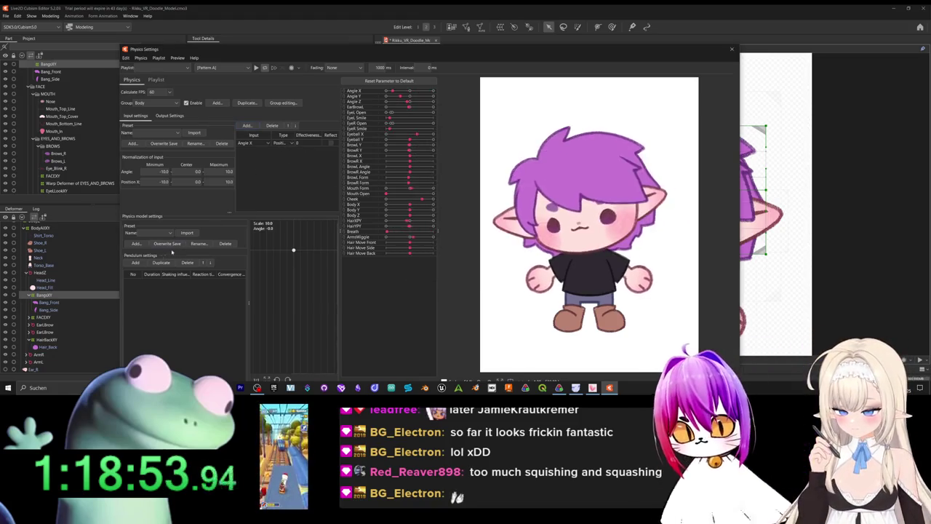
pyautogui.click(136, 263)
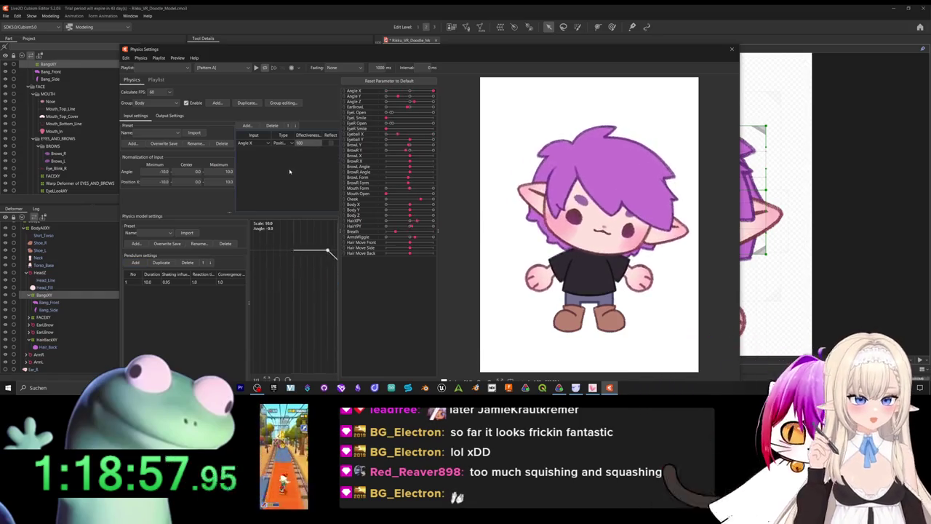
# - Set Body X as the Body group's output parameter
pyautogui.click(169, 115)
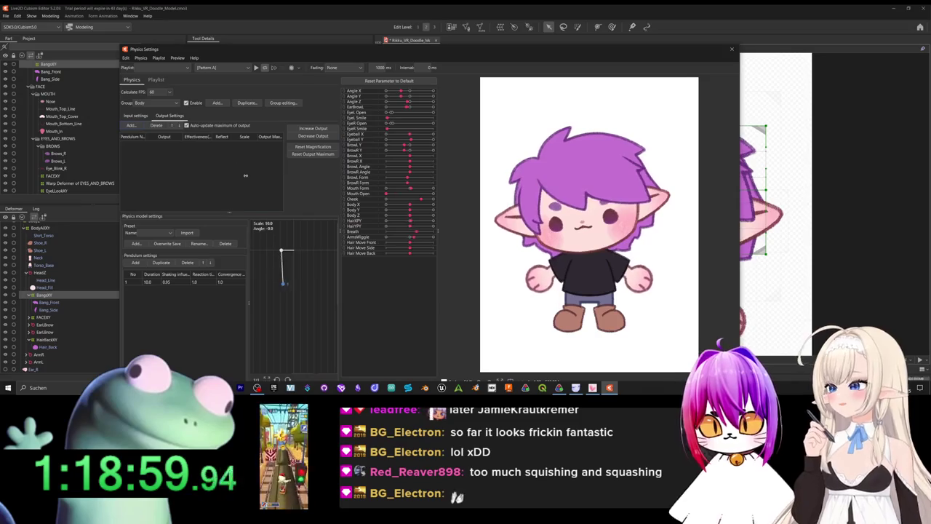
pyautogui.click(141, 126)
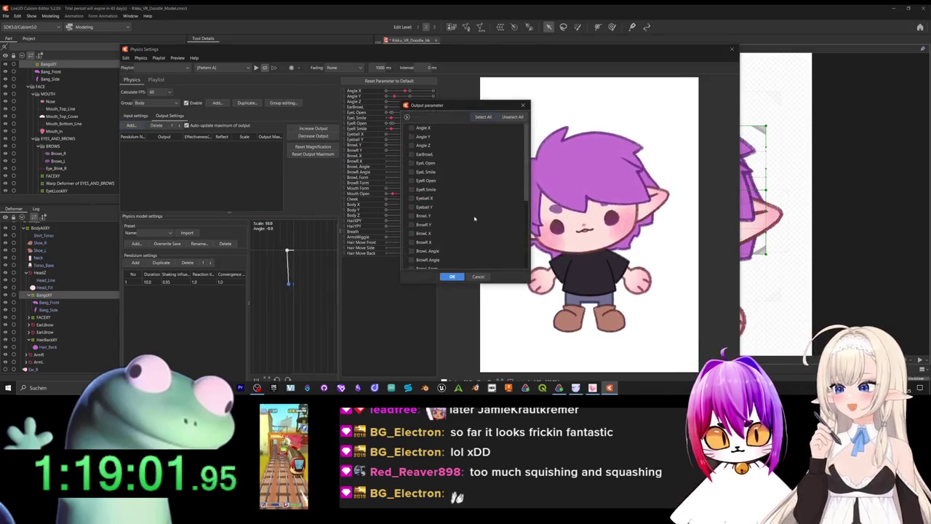
pyautogui.scroll(-2, 474, 218)
pyautogui.scroll(-2, 470, 221)
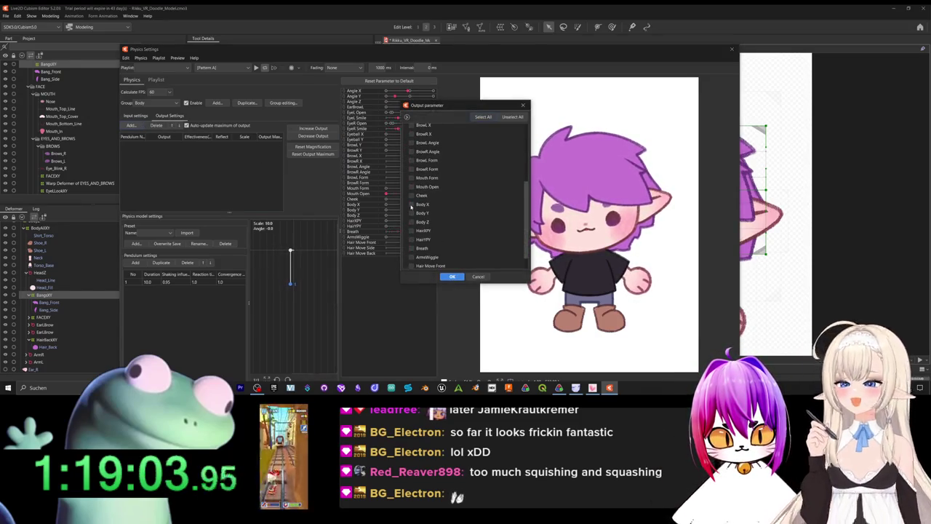
pyautogui.click(478, 276)
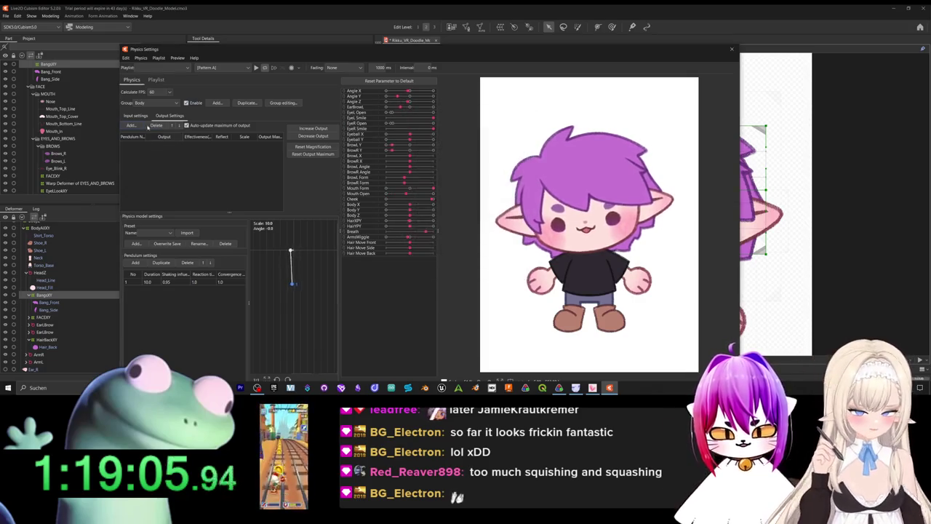
pyautogui.click(136, 115)
pyautogui.click(166, 115)
pyautogui.click(131, 125)
pyautogui.scroll(-3, 449, 211)
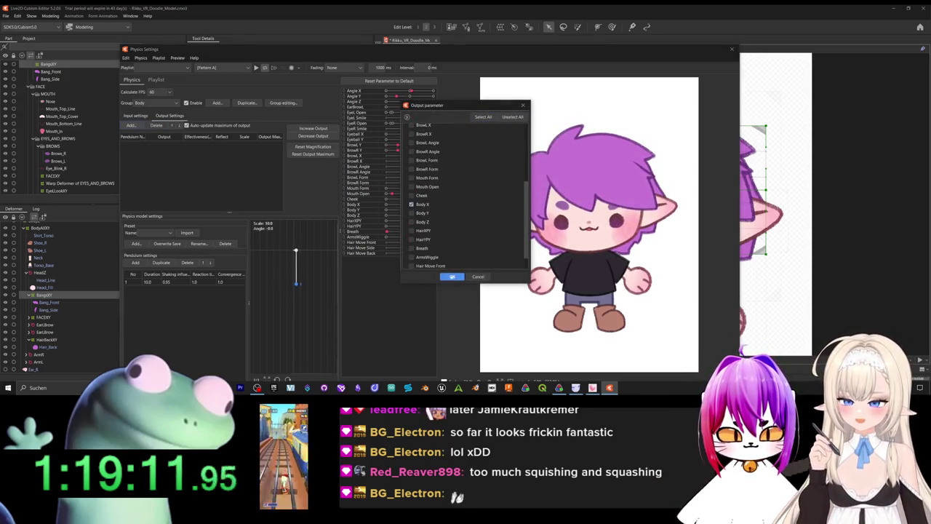
pyautogui.click(451, 276)
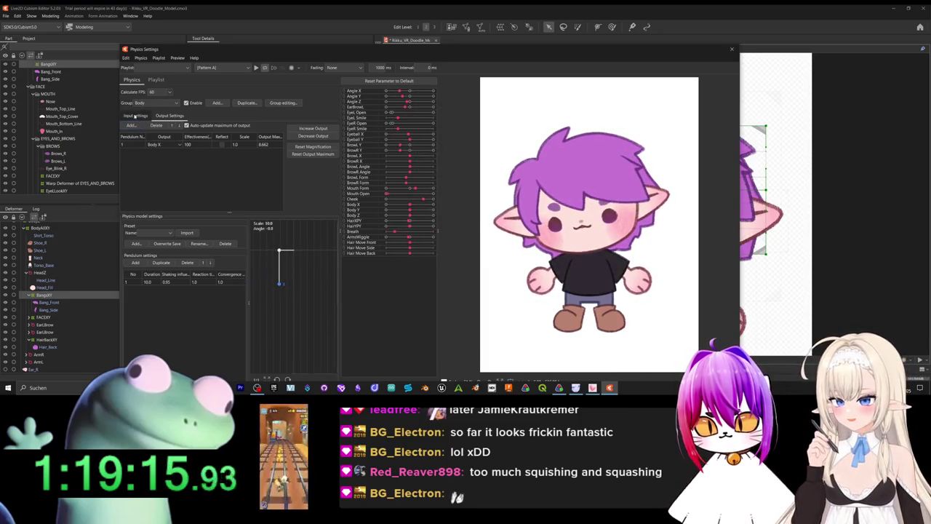
pyautogui.click(134, 116)
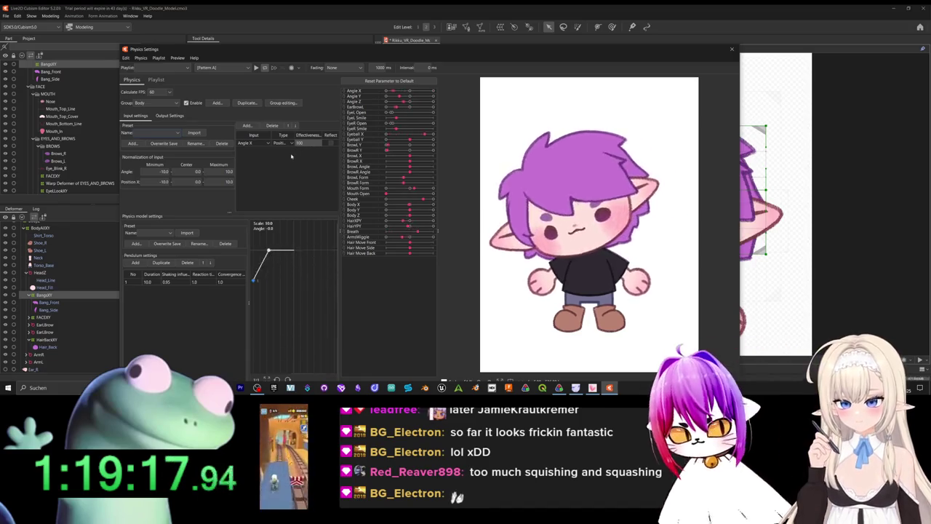
pyautogui.click(732, 52)
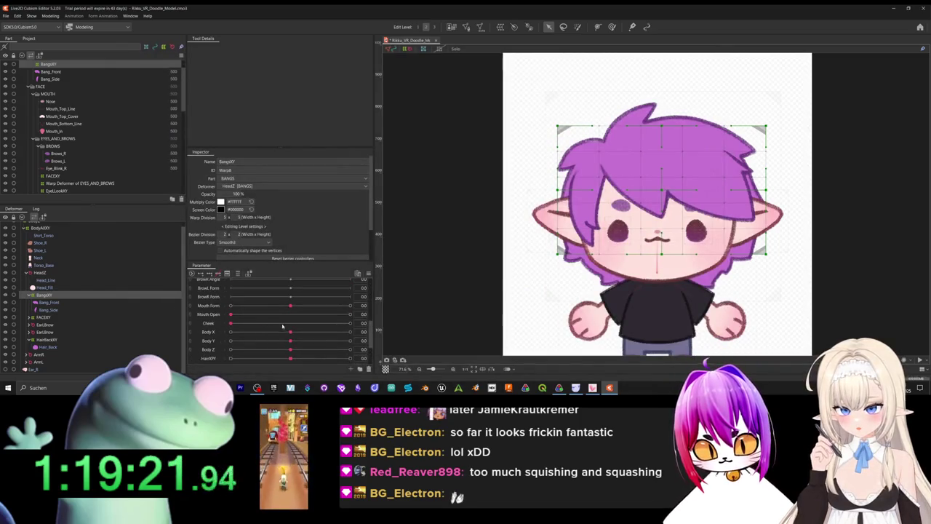
pyautogui.moveTo(291, 332); pyautogui.dragTo(327, 338)
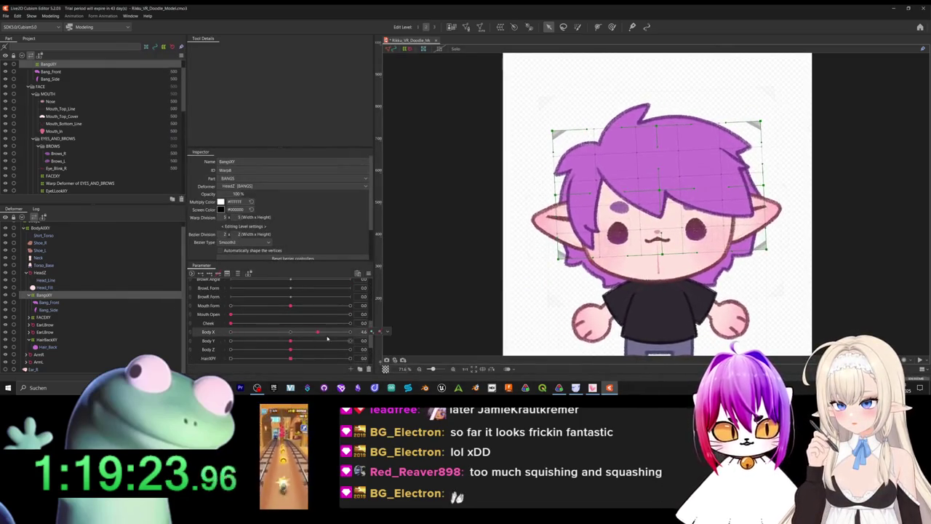
pyautogui.scroll(-3, 327, 339)
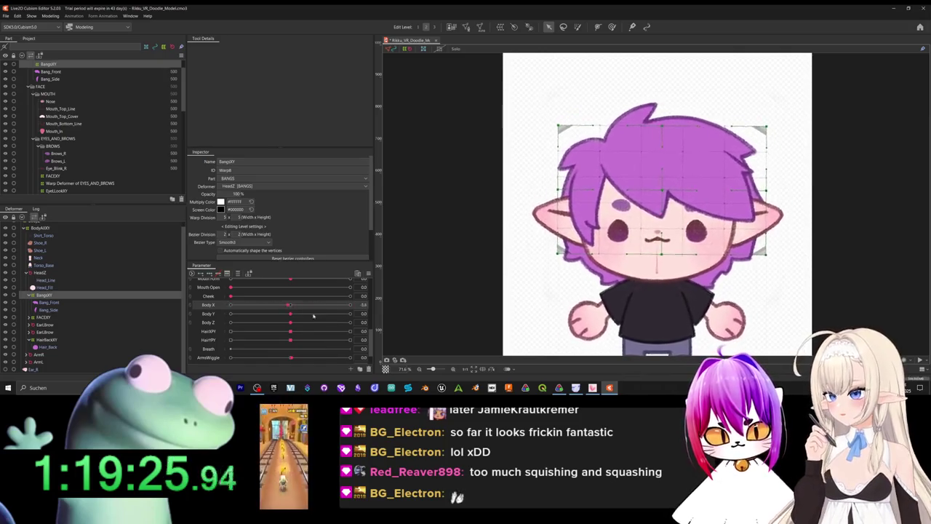
pyautogui.moveTo(302, 313)
pyautogui.mouseDown()
pyautogui.moveTo(328, 314)
pyautogui.moveTo(246, 313)
pyautogui.mouseUp()
pyautogui.scroll(-3, 562, 229)
pyautogui.scroll(2, 562, 229)
pyautogui.moveTo(245, 313); pyautogui.dragTo(291, 314)
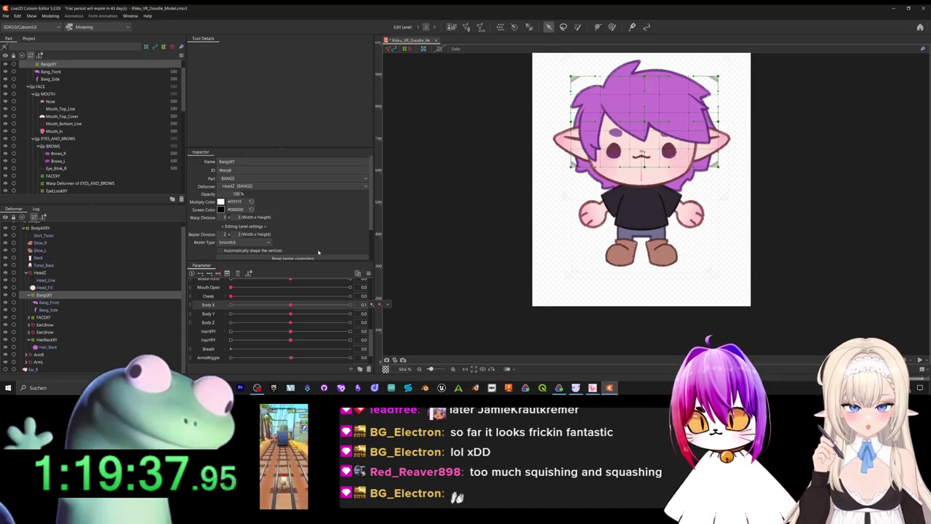
pyautogui.click(45, 16)
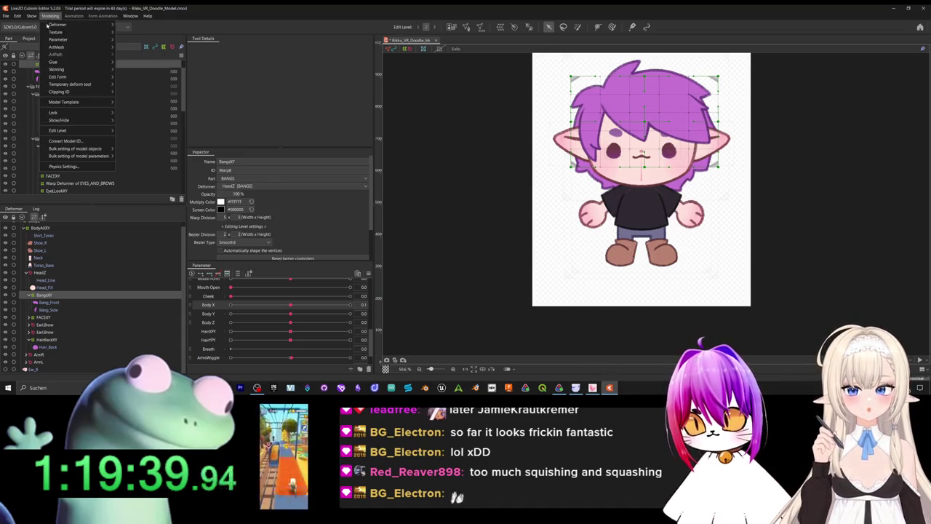
pyautogui.click(73, 166)
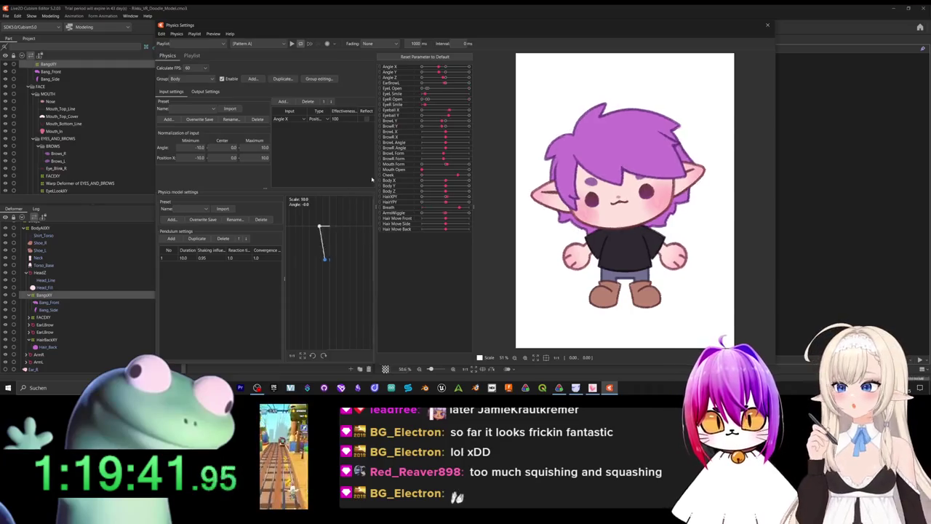
# - Set the Body angle input range to -15/15 and raise the Body X output scale to about 10.753
pyautogui.click(206, 91)
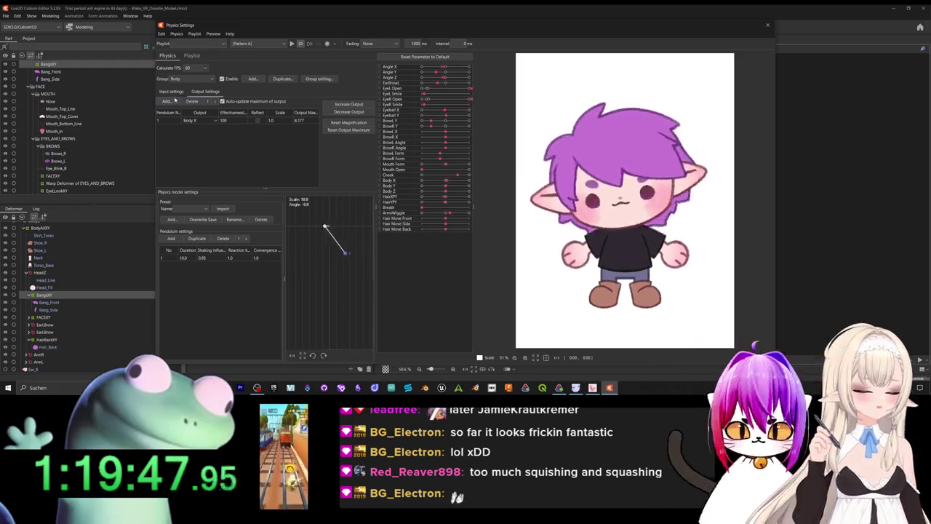
pyautogui.click(171, 93)
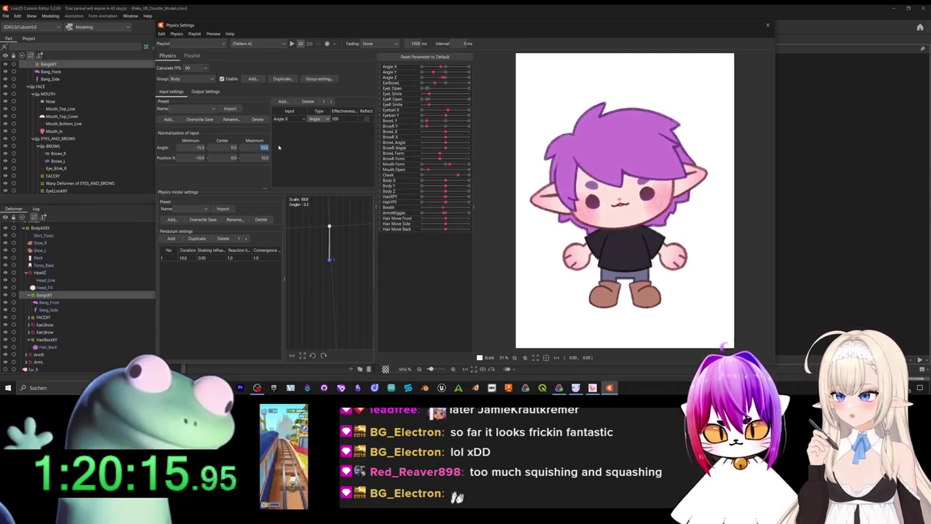
pyautogui.click(206, 92)
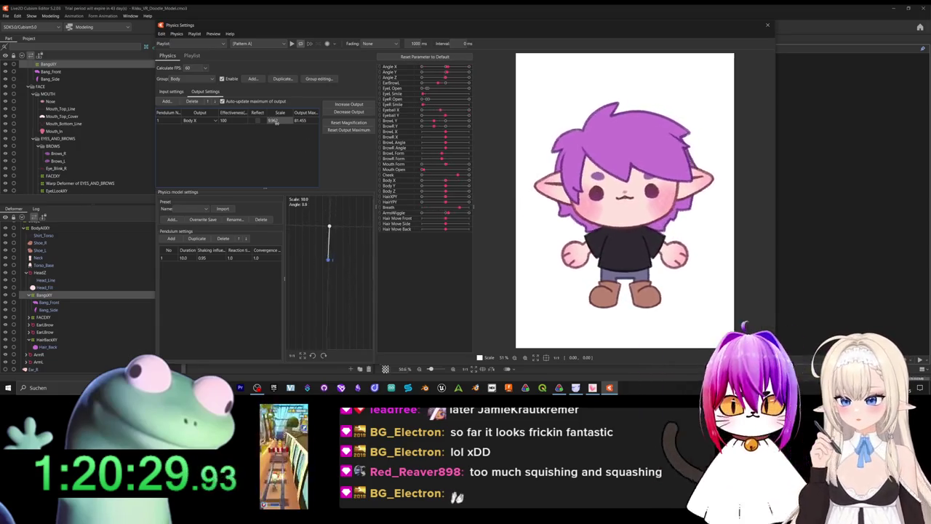
pyautogui.moveTo(276, 122); pyautogui.dragTo(287, 146)
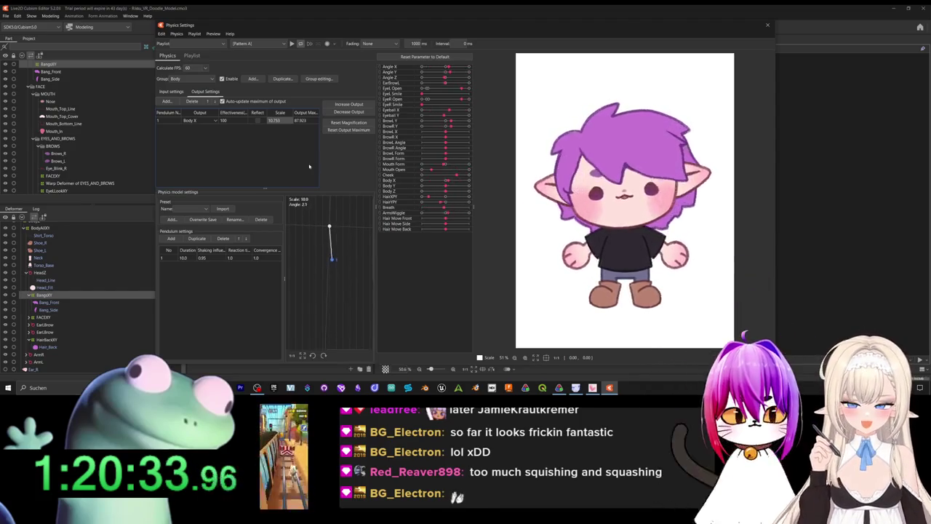
pyautogui.click(172, 92)
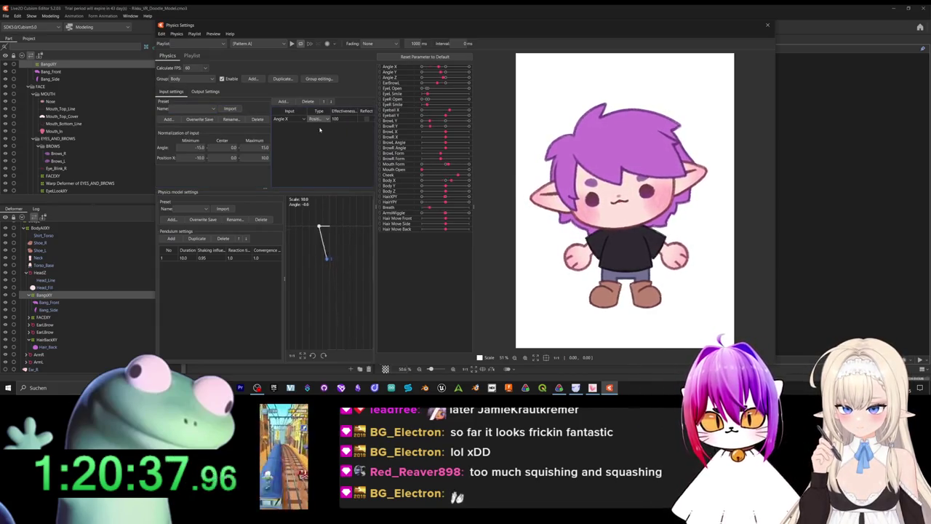
# - Add Angle Y as a second input to the Body physics group
pyautogui.click(280, 101)
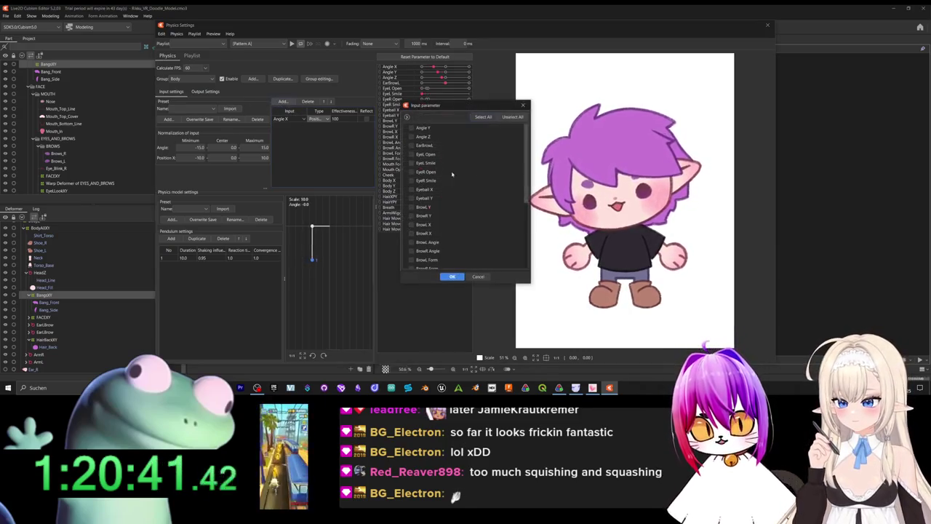
pyautogui.click(411, 128)
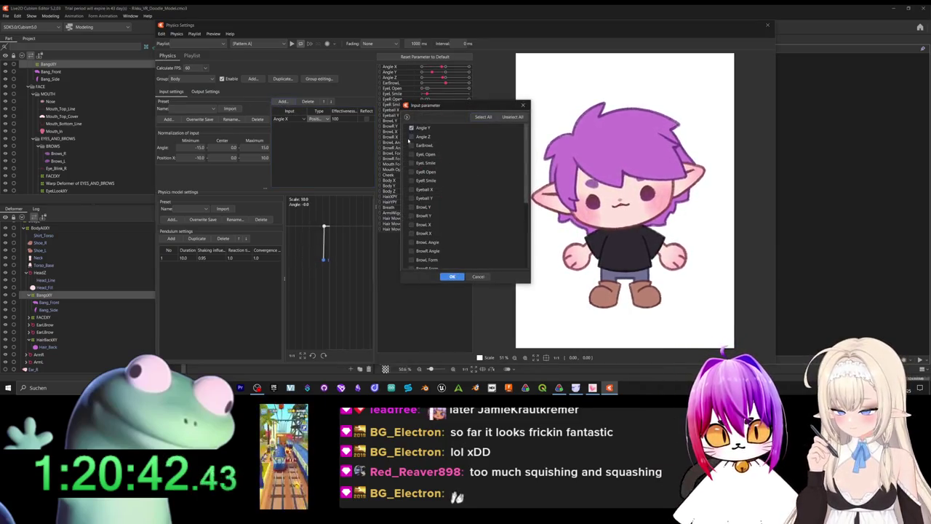
pyautogui.click(452, 275)
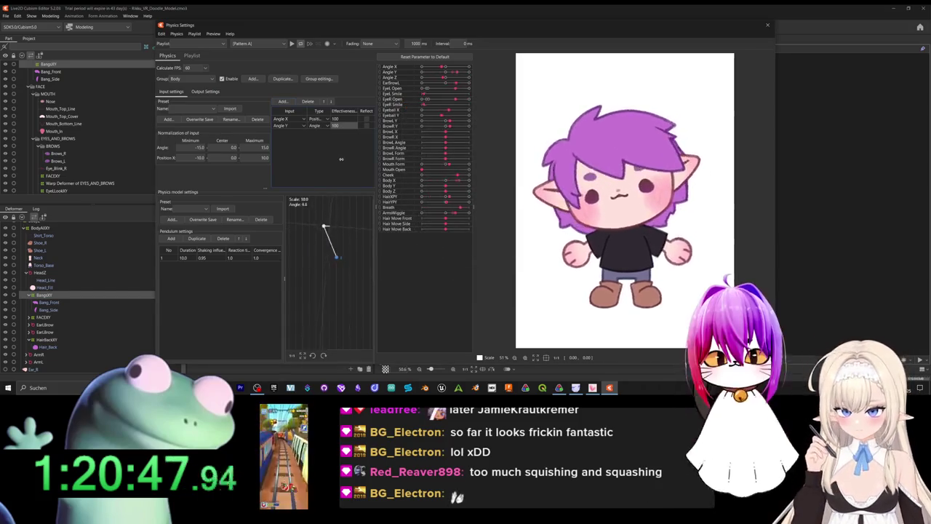
# - Add Body Y as a second Body output with scale 250, then check the Angle Y input
pyautogui.click(205, 91)
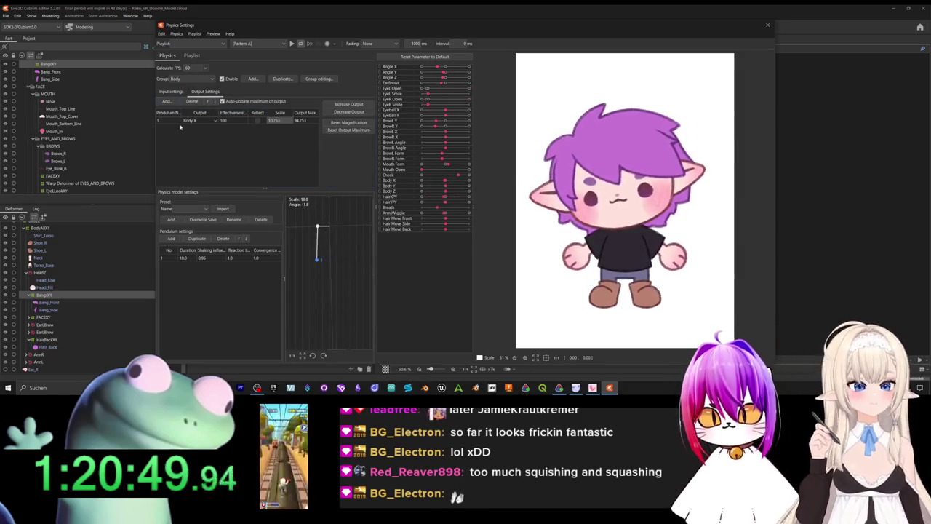
pyautogui.click(167, 101)
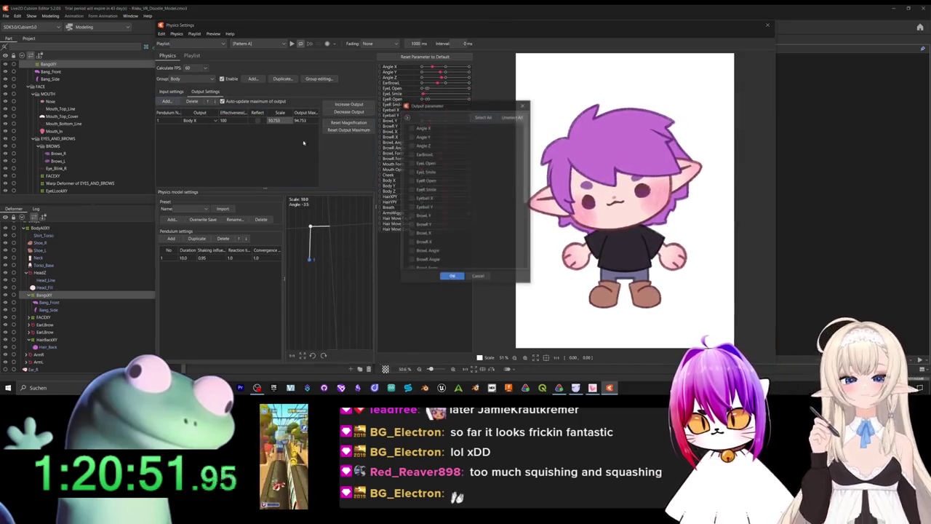
pyautogui.scroll(-5, 426, 204)
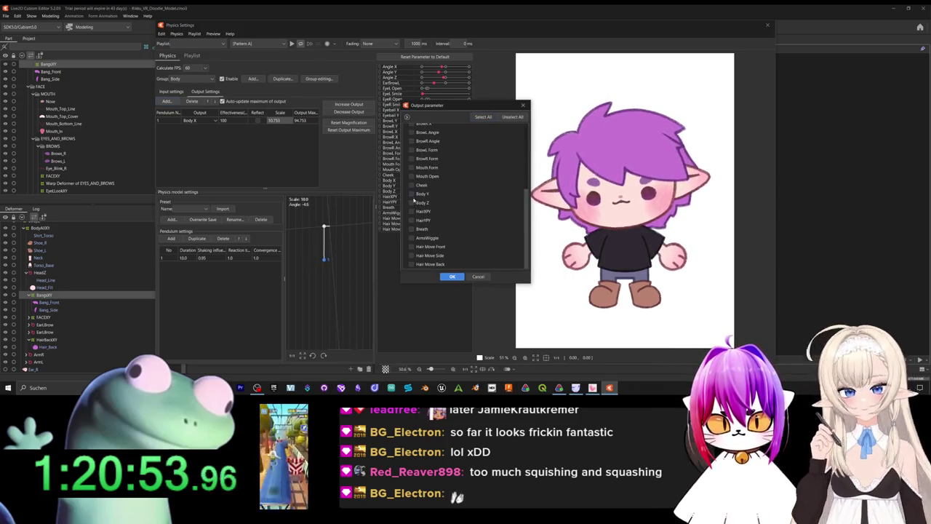
pyautogui.click(451, 276)
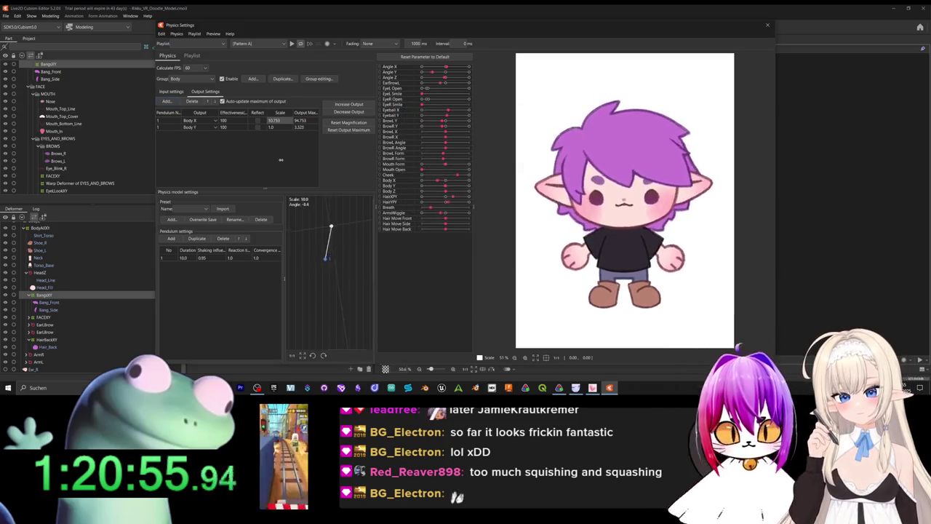
pyautogui.doubleClick(274, 127)
pyautogui.write('20')
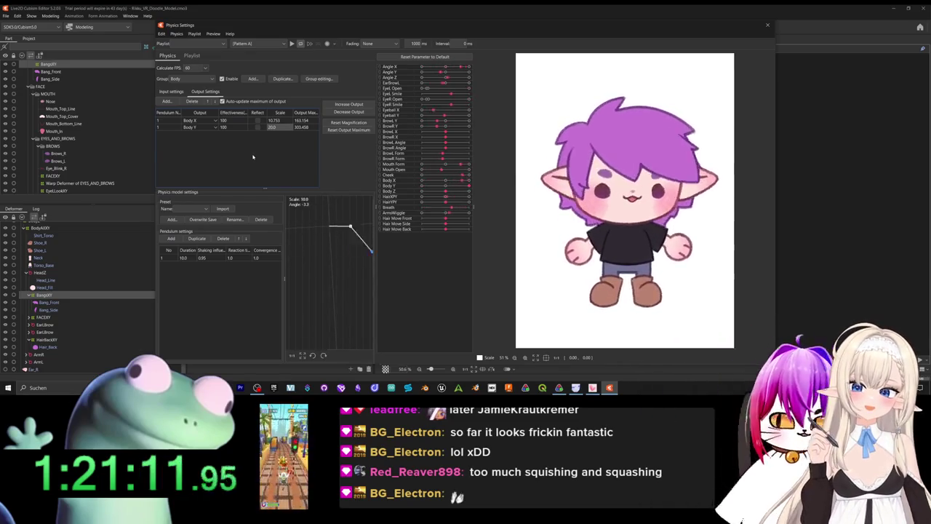
pyautogui.click(172, 92)
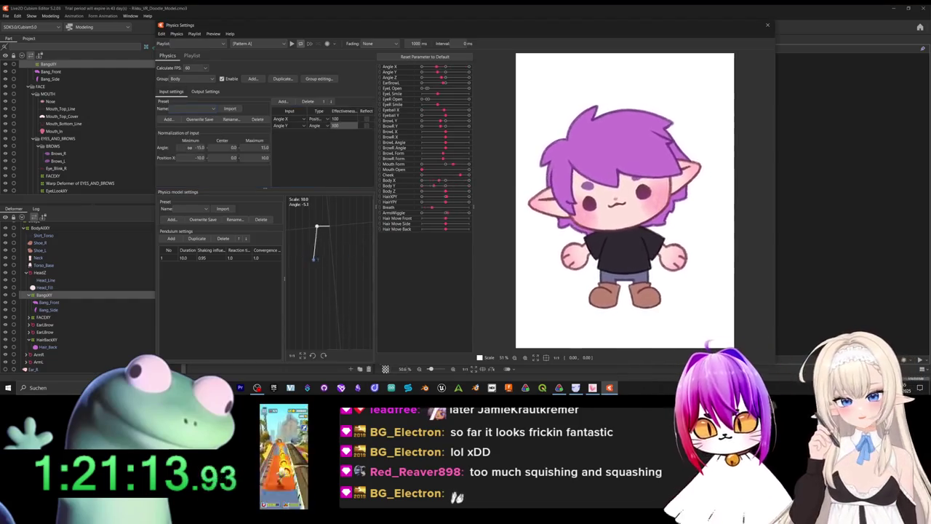
pyautogui.click(298, 126)
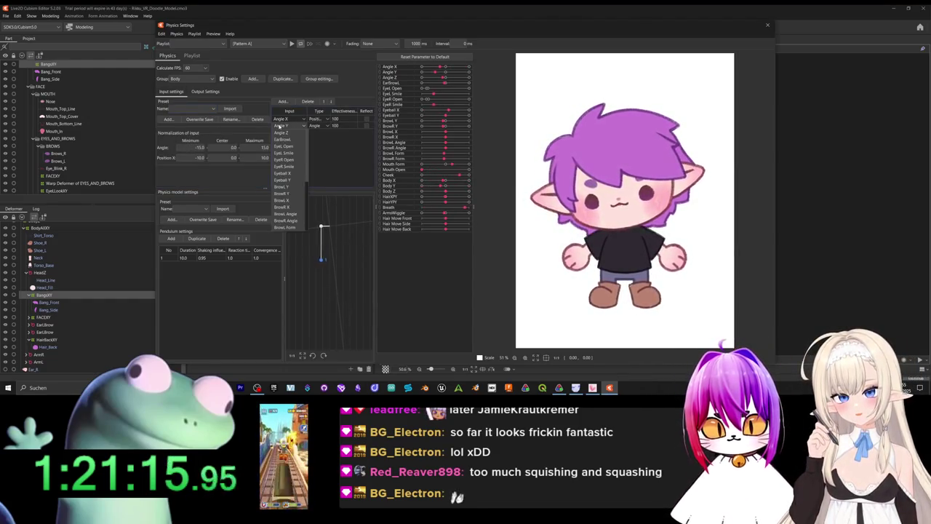
# - Remove the Angle Y input and the Body Y output from the Body group
pyautogui.moveTo(347, 128); pyautogui.dragTo(291, 128)
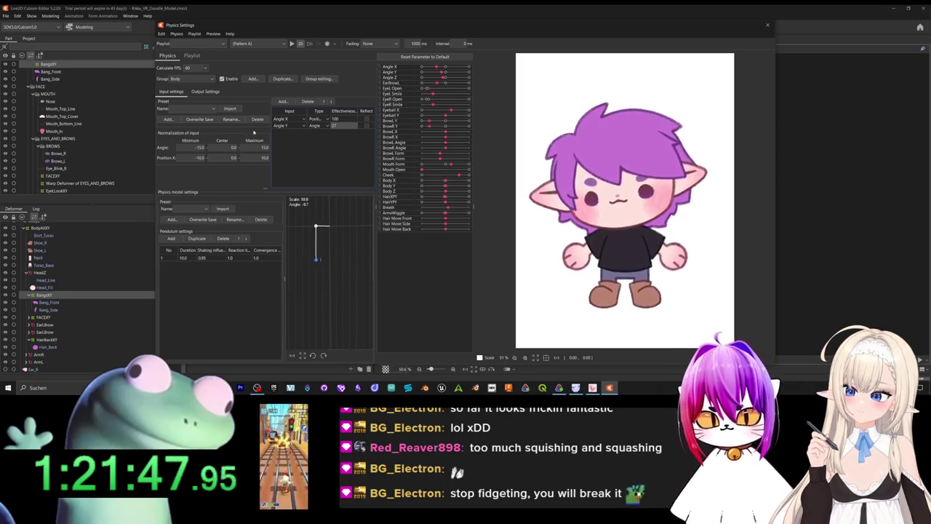
pyautogui.click(311, 102)
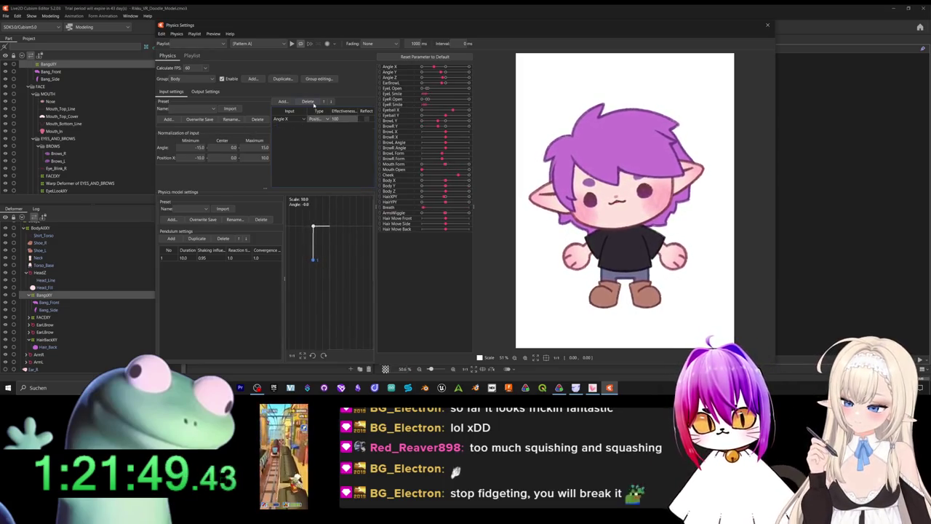
pyautogui.click(208, 93)
pyautogui.click(353, 122)
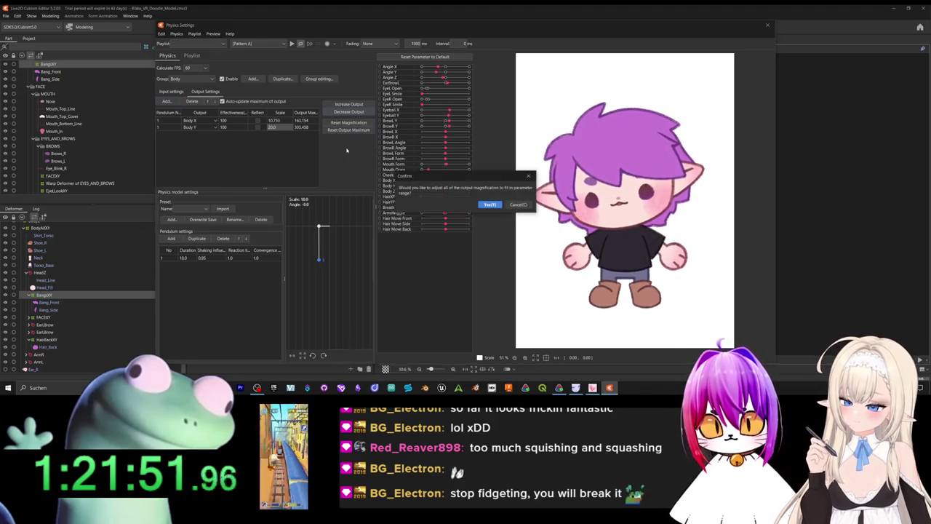
pyautogui.click(517, 204)
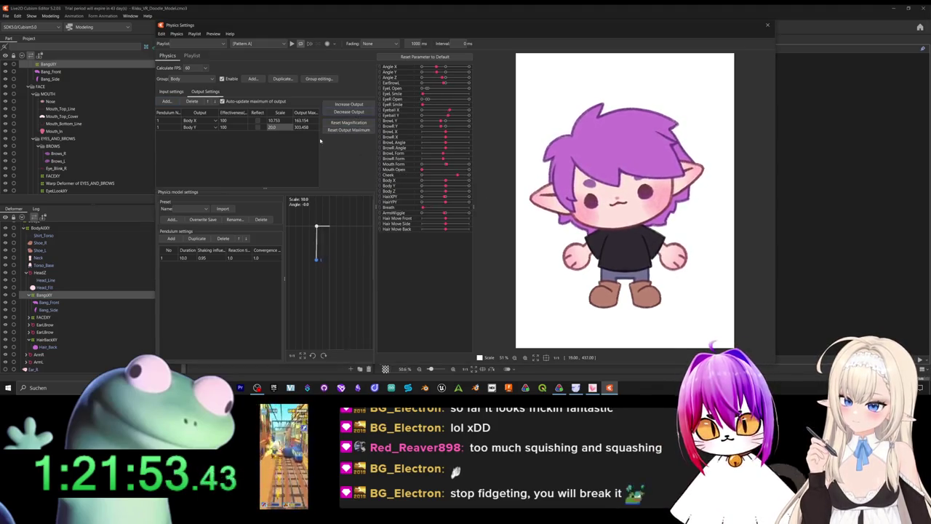
pyautogui.click(193, 101)
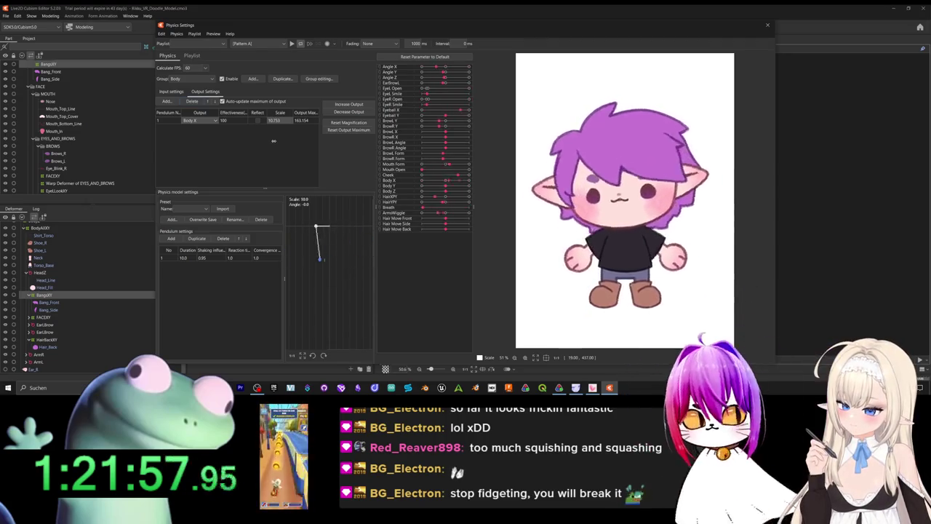
pyautogui.click(171, 91)
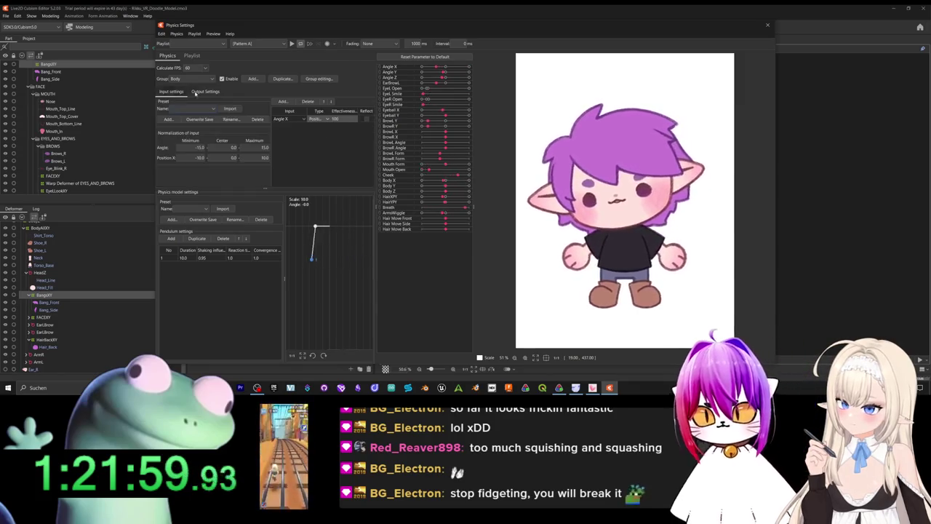
# - Create a BodyY physics group with Angle Y as an Angle-type input
pyautogui.click(253, 79)
pyautogui.write('BodyY')
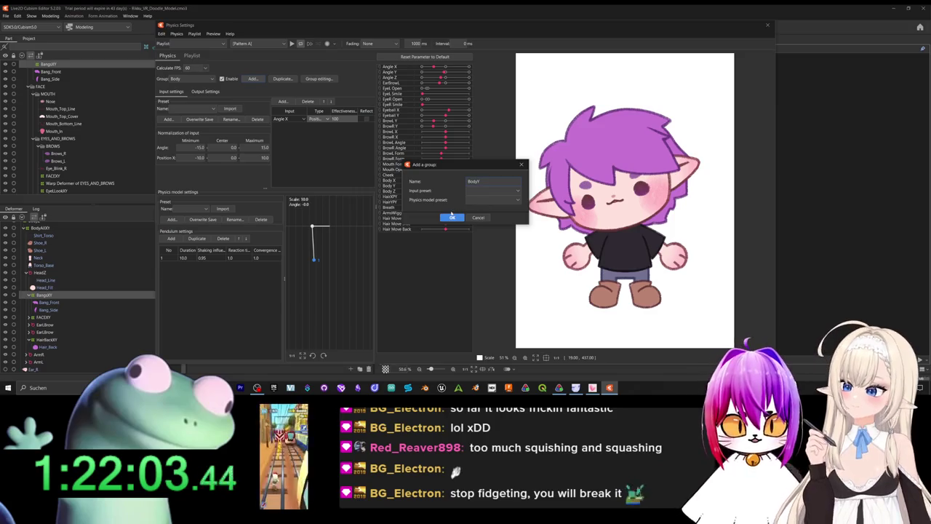
pyautogui.click(451, 216)
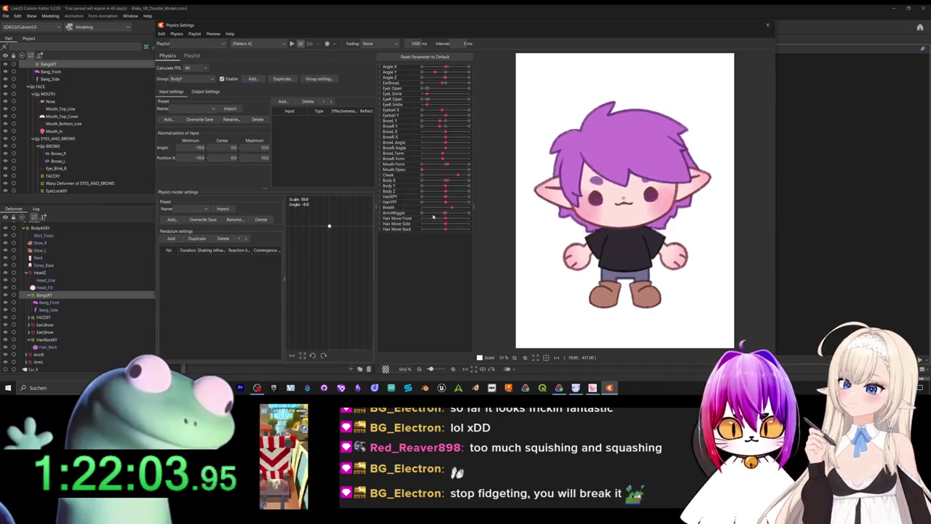
pyautogui.click(282, 101)
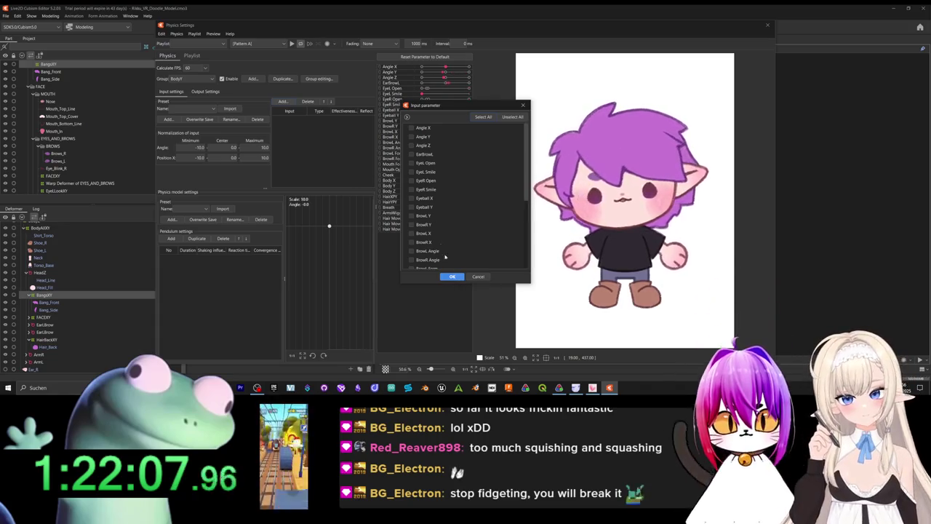
pyautogui.click(449, 277)
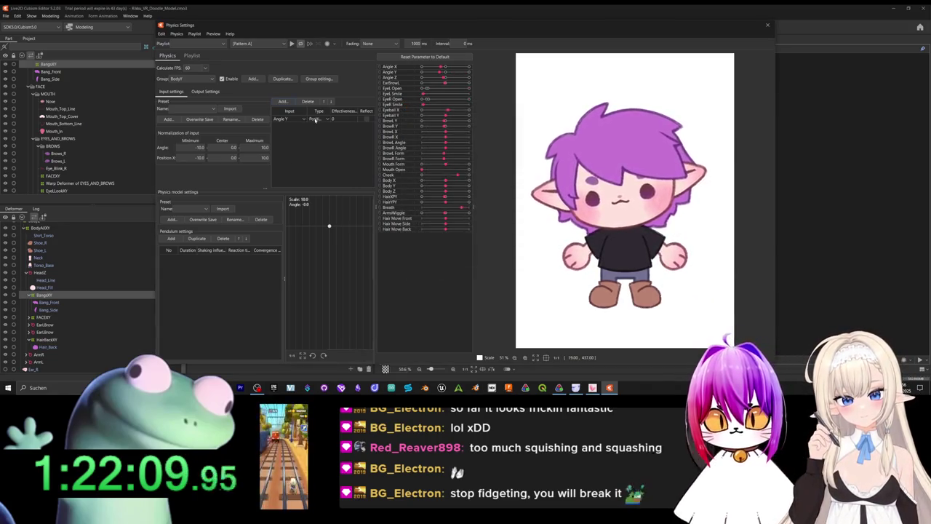
pyautogui.click(315, 119)
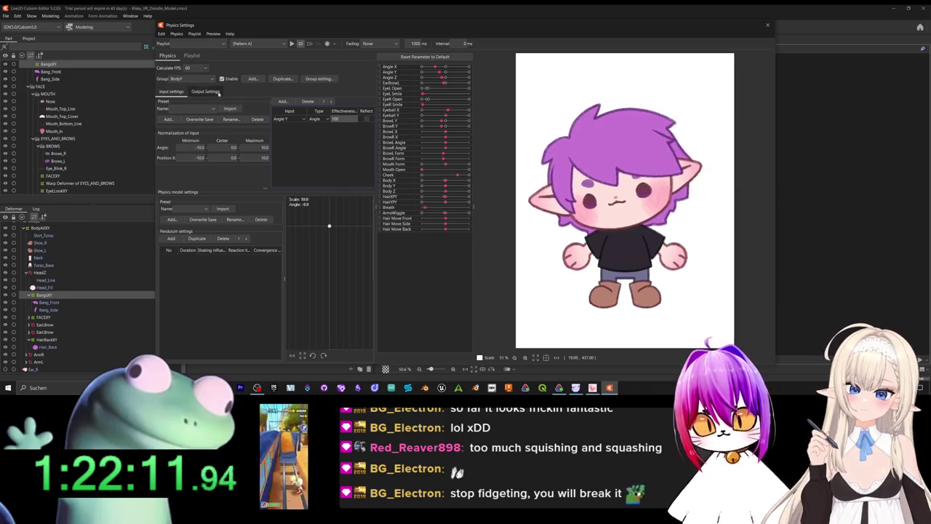
# - Give the BodyY group one pendulum and Body Y as its output
pyautogui.click(207, 92)
pyautogui.click(168, 101)
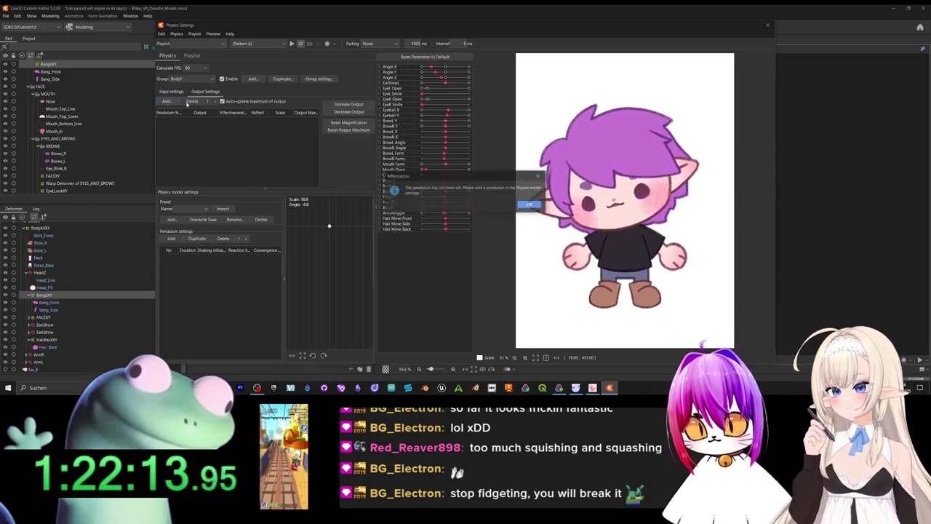
pyautogui.click(529, 206)
pyautogui.click(171, 239)
pyautogui.click(166, 101)
pyautogui.scroll(-5, 445, 168)
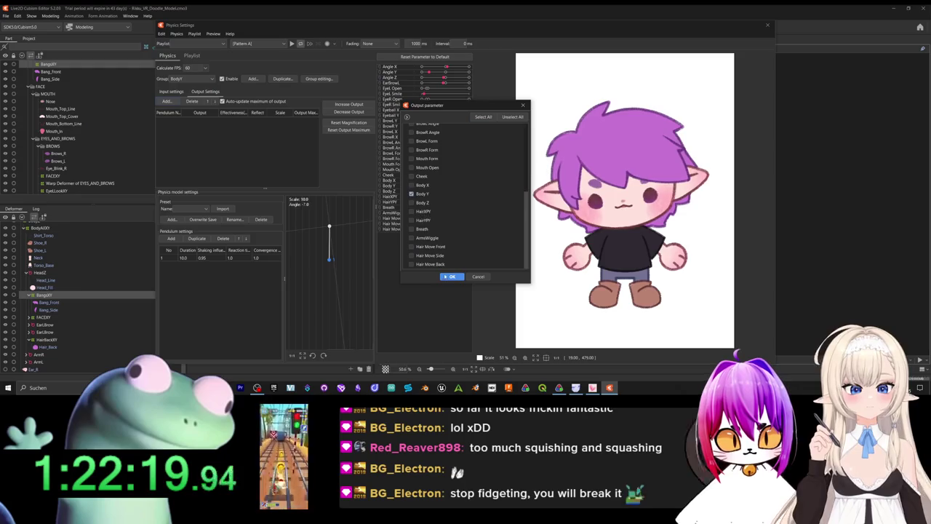
pyautogui.click(447, 276)
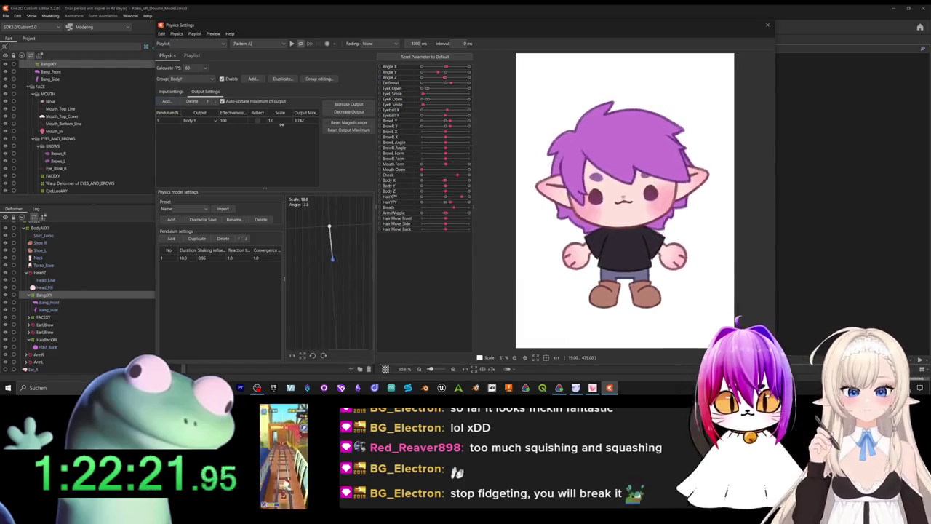
# - Set the BodyY group's Body Y output scale to 20, giving a maximum of 90.030
pyautogui.doubleClick(274, 120)
pyautogui.write('10')
pyautogui.press('Return')
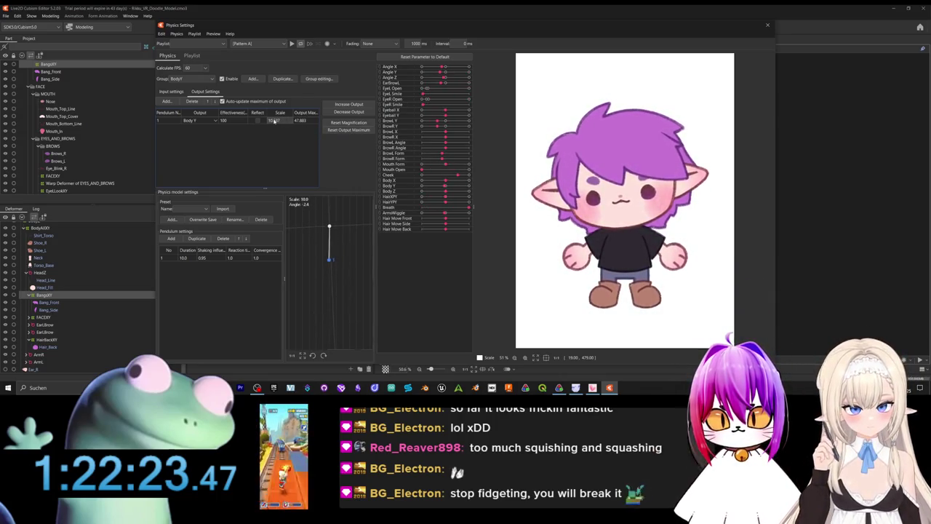
pyautogui.write('10')
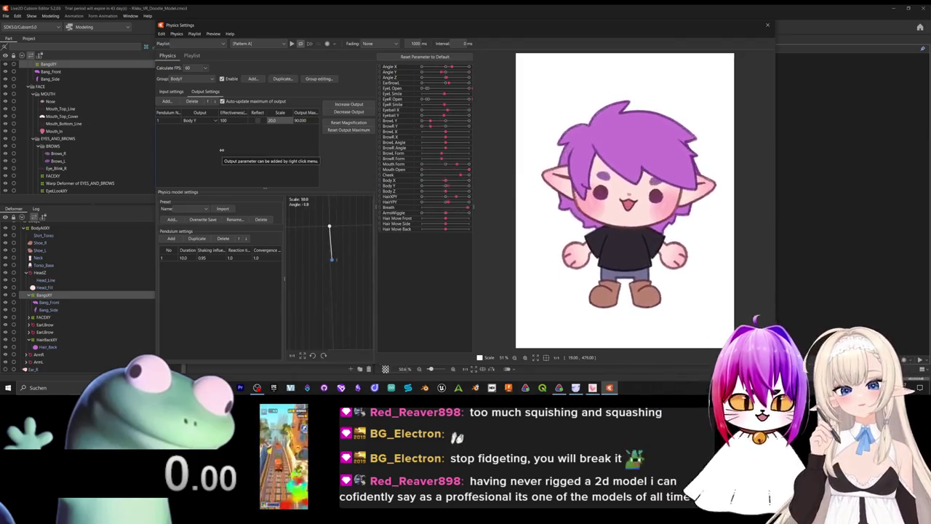
pyautogui.click(197, 79)
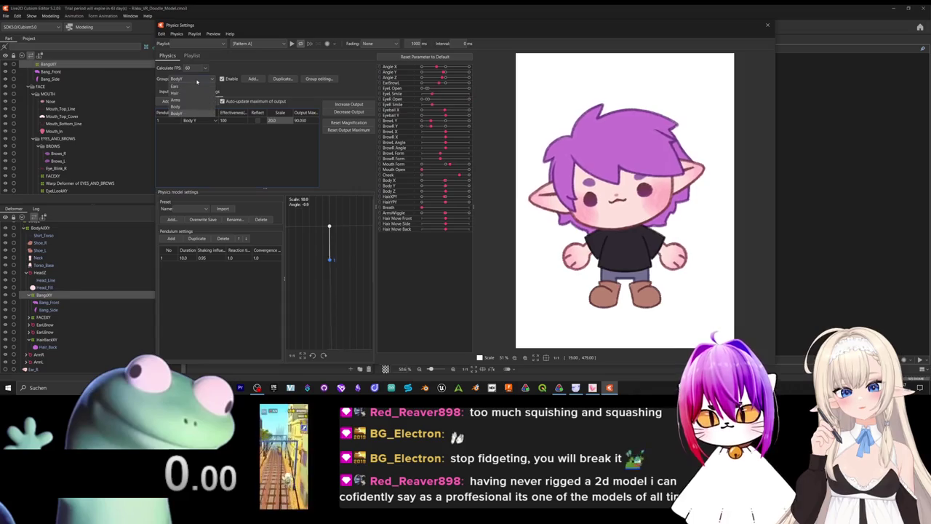
# - Switch from the BodyY group to the Body physics group
pyautogui.click(190, 79)
pyautogui.click(188, 80)
pyautogui.click(191, 79)
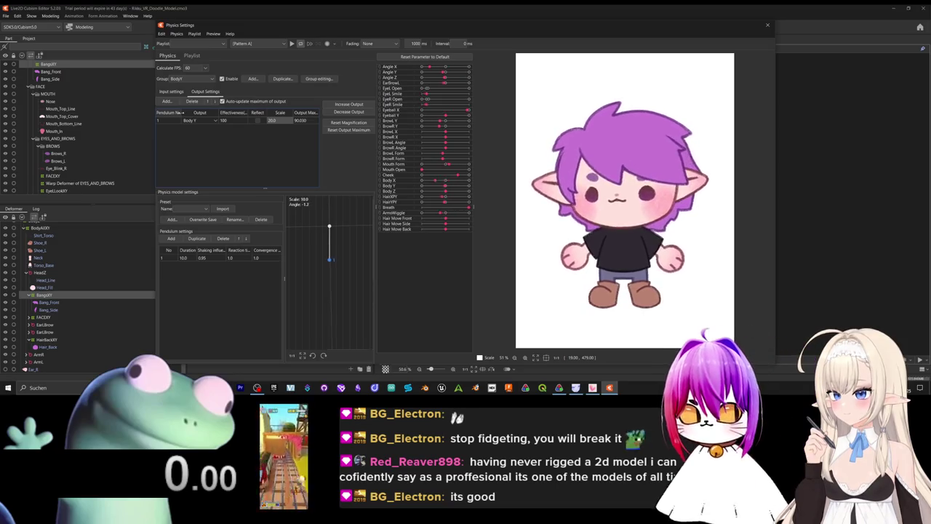
pyautogui.click(186, 79)
pyautogui.click(186, 107)
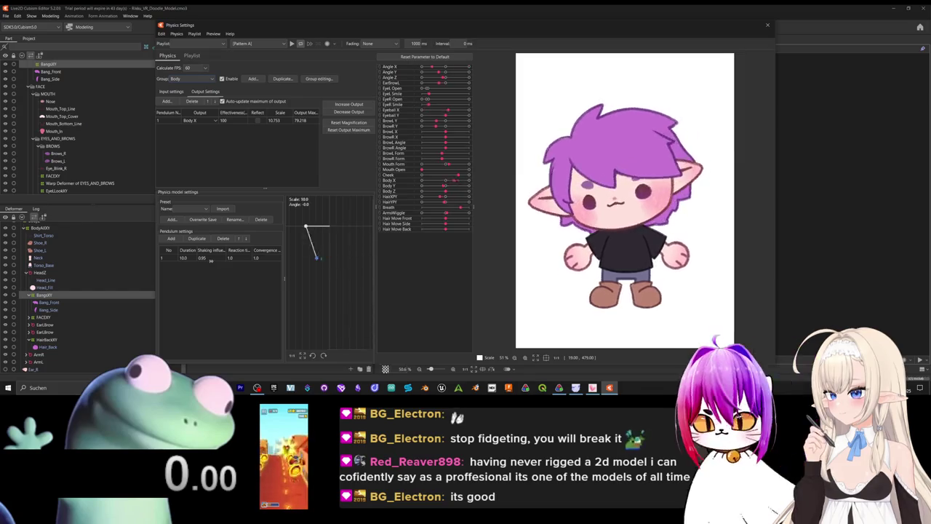
# - Set the Body group's Angle X input to Angle type and pendulum duration to 7.0
pyautogui.click(172, 92)
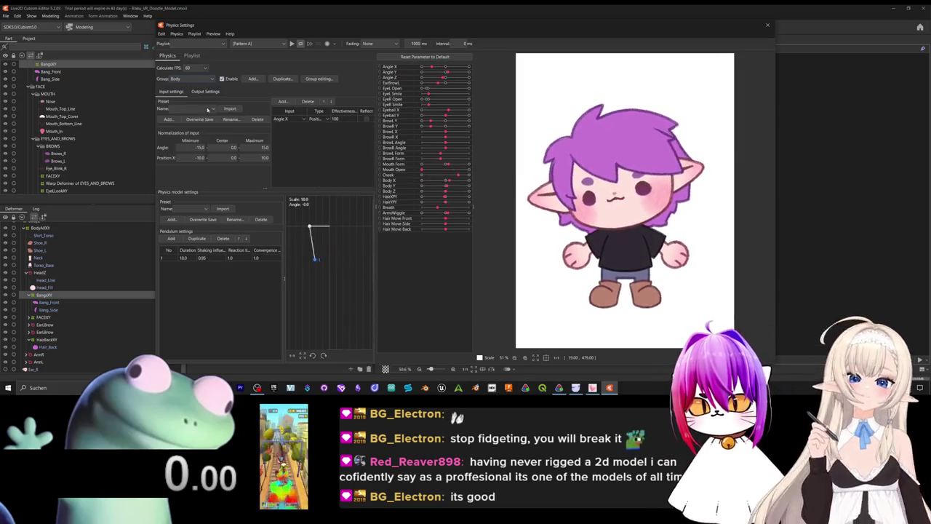
pyautogui.click(318, 119)
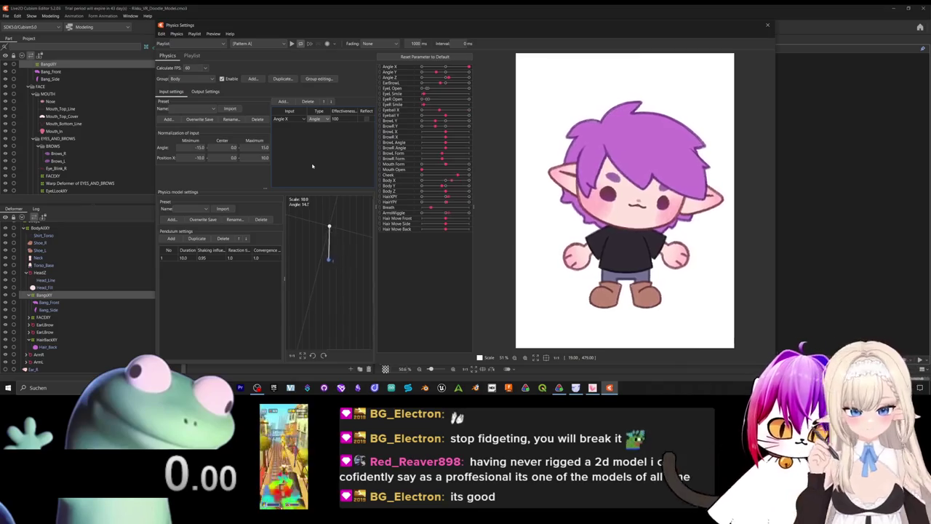
pyautogui.click(231, 259)
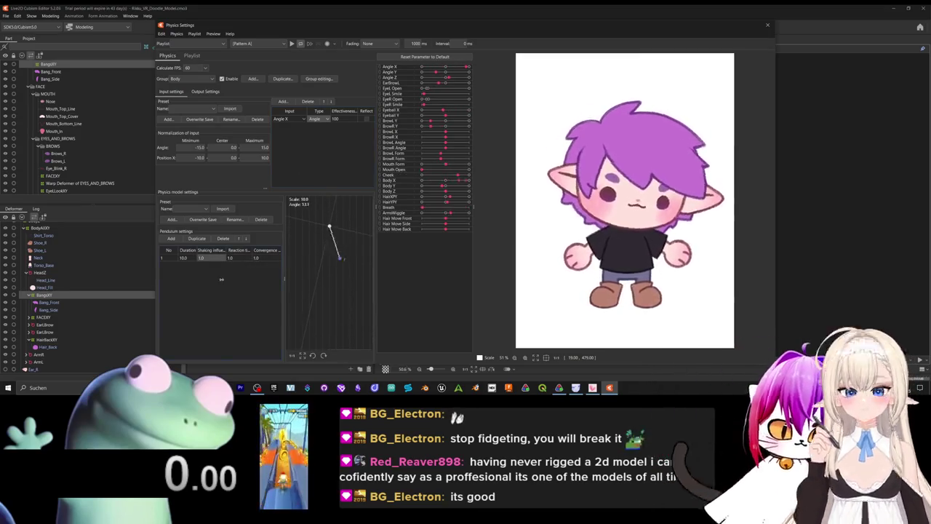
pyautogui.moveTo(224, 282); pyautogui.dragTo(209, 283)
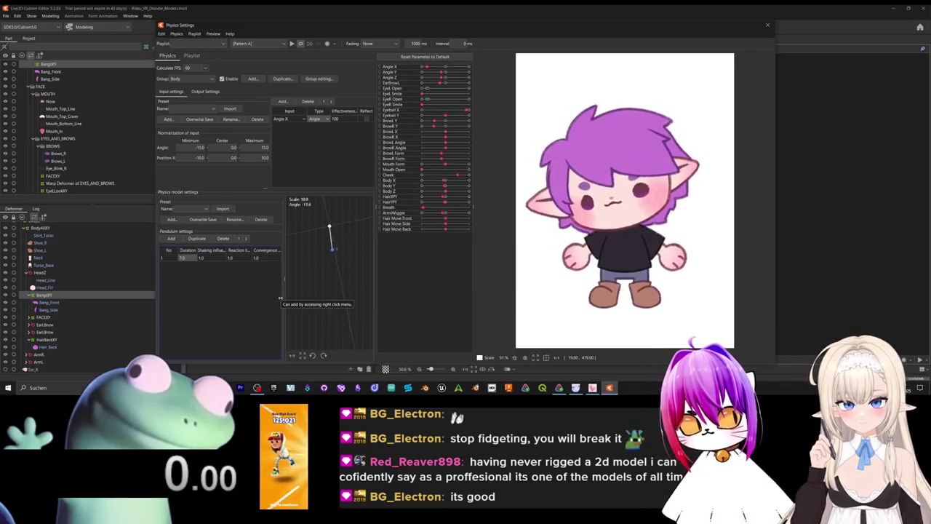
# - Lower the pendulum's shaking influence to about 0.9, preview the sway, and close Physics Settings
pyautogui.moveTo(204, 263); pyautogui.dragTo(216, 277)
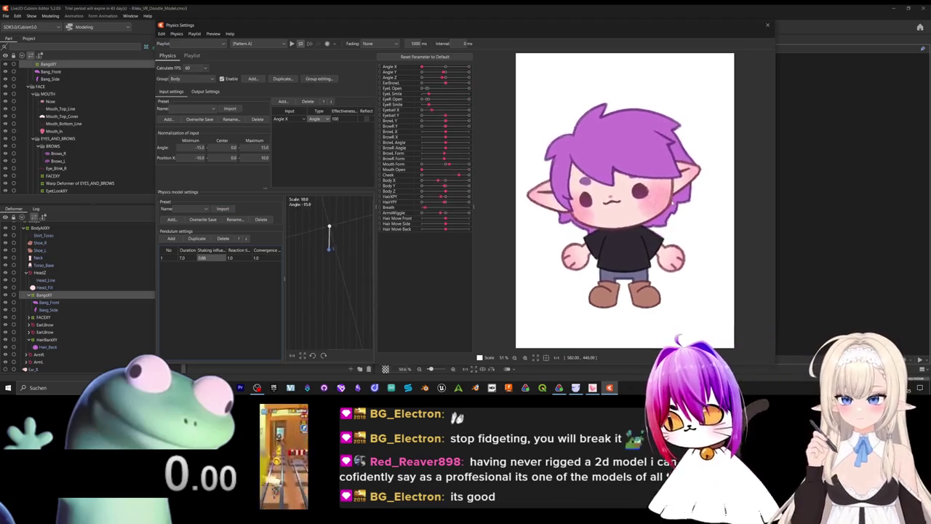
pyautogui.scroll(3, 644, 206)
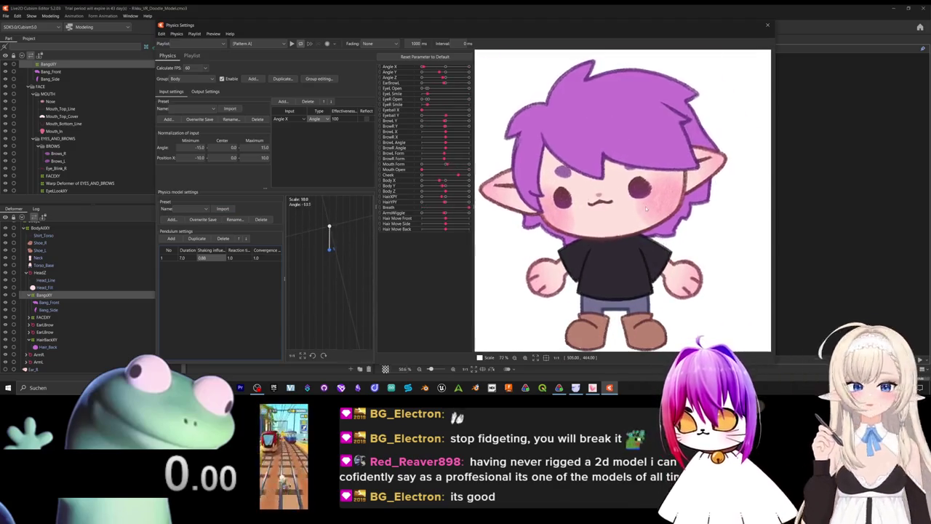
pyautogui.scroll(-3, 645, 205)
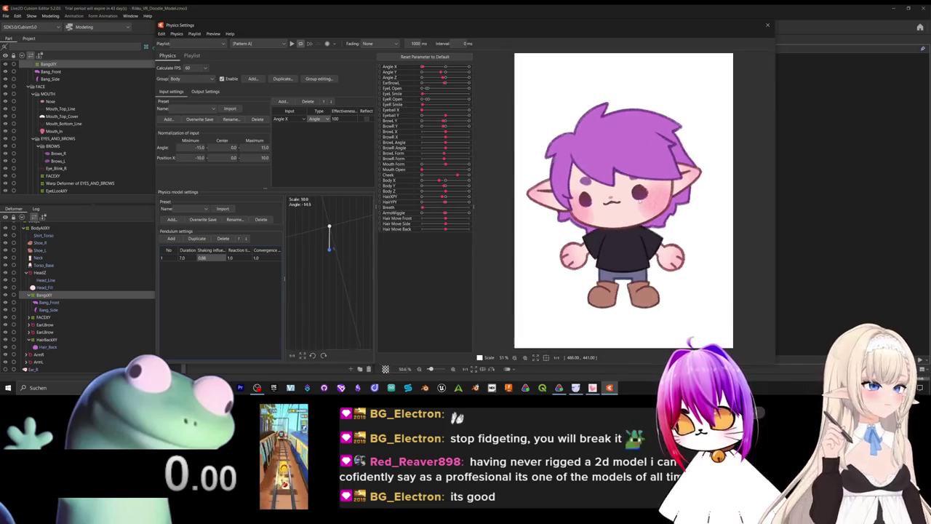
pyautogui.scroll(-1, 618, 204)
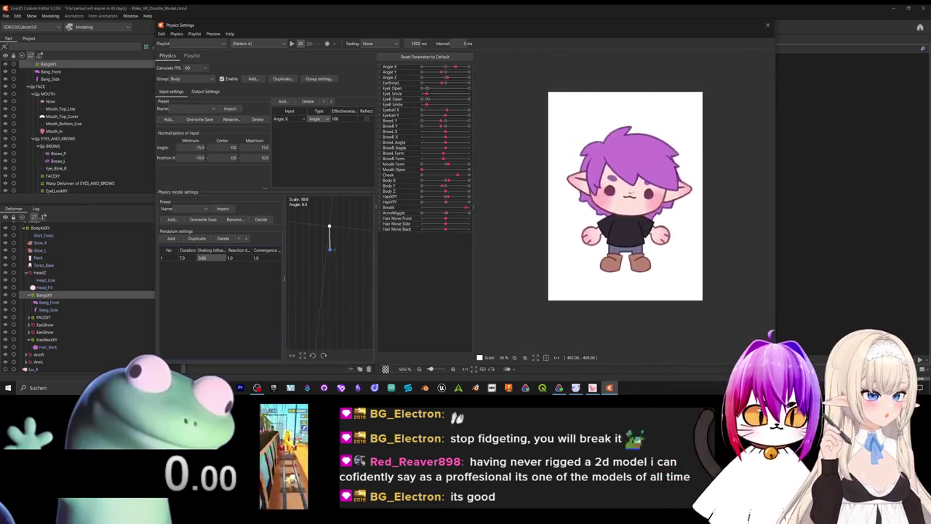
pyautogui.scroll(1, 624, 213)
pyautogui.scroll(-1, 625, 216)
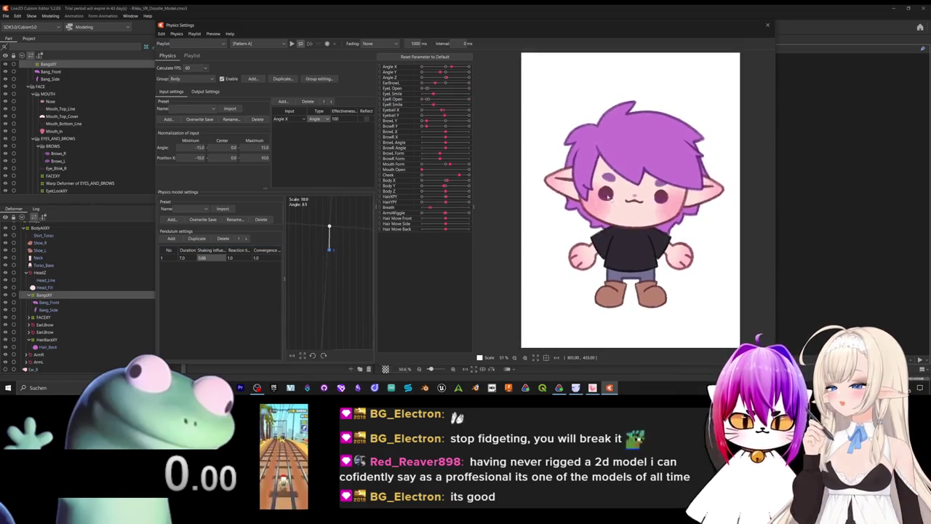
pyautogui.click(768, 26)
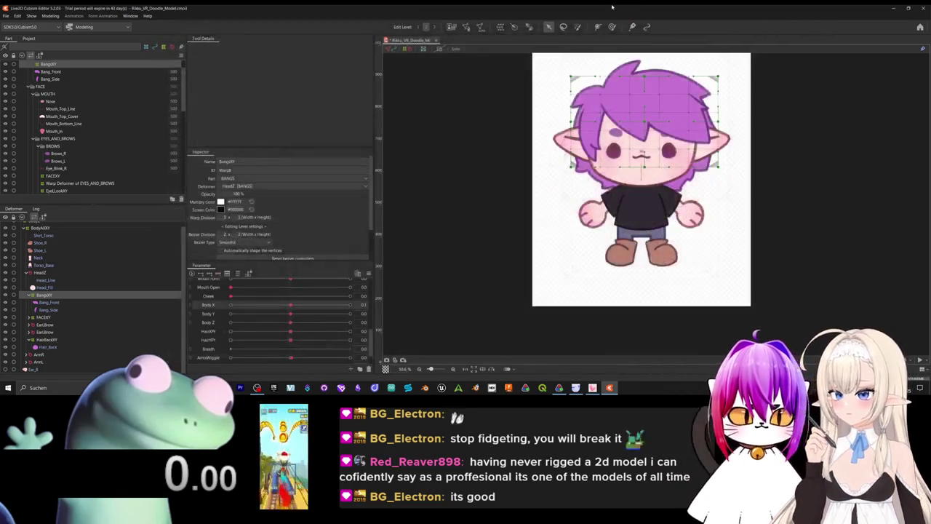
# - Export the model as moc3 runtime files to the Desktop
pyautogui.click(7, 16)
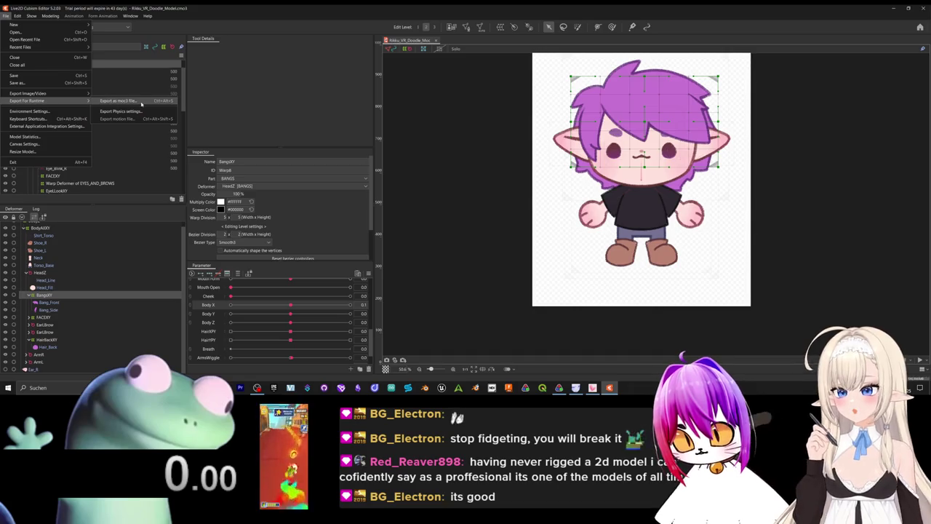
pyautogui.click(126, 102)
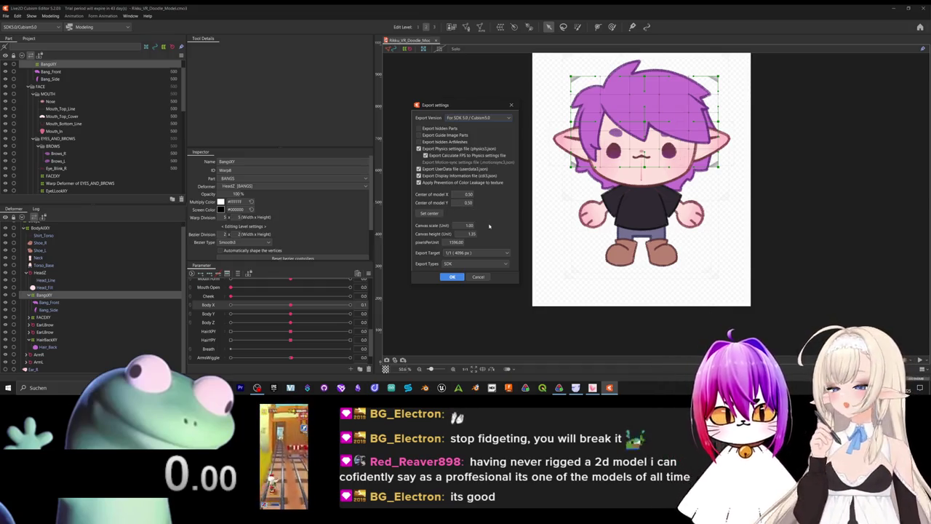
pyautogui.click(457, 277)
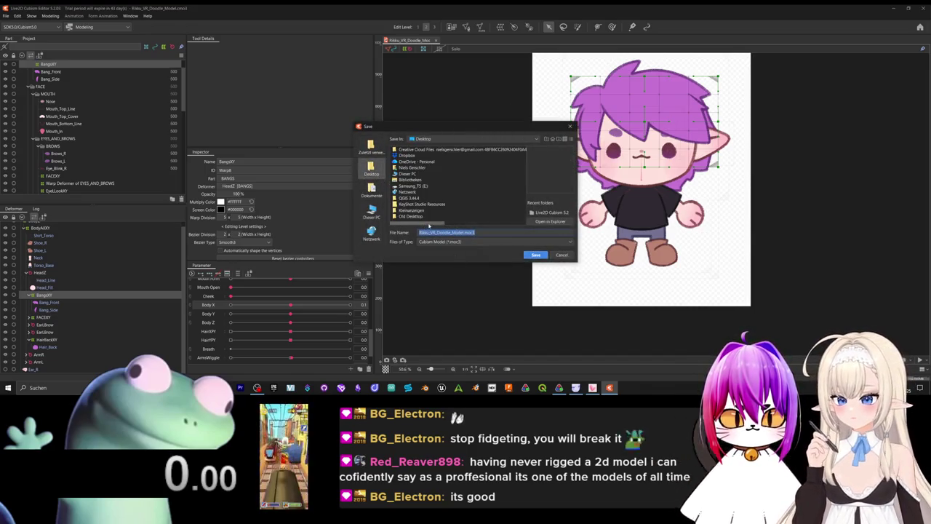
pyautogui.click(536, 255)
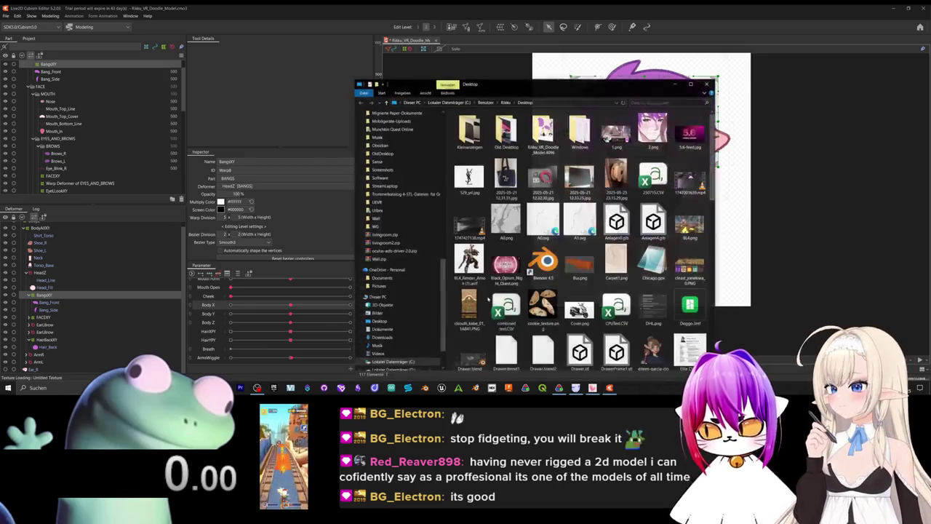
# - Bring VTube Studio to the front
pyautogui.scroll(-3, 607, 327)
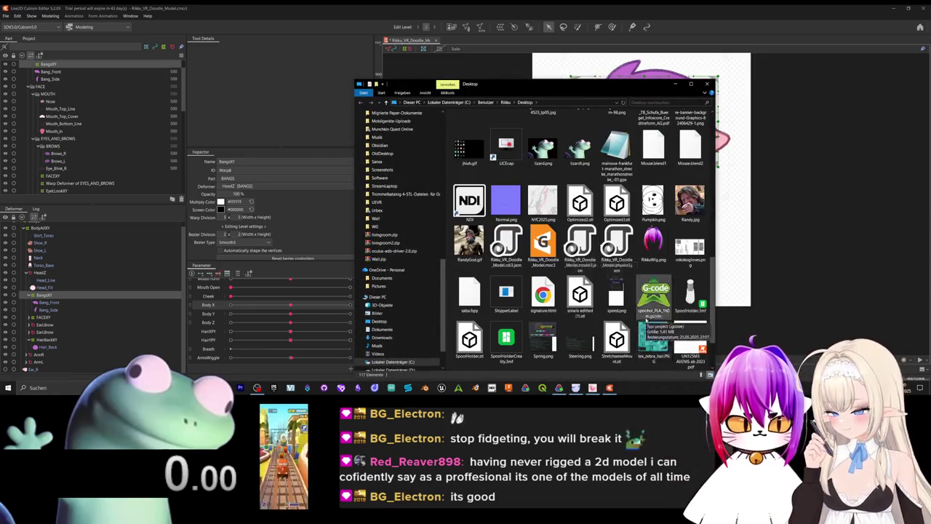
pyautogui.scroll(-3, 614, 338)
pyautogui.click(592, 388)
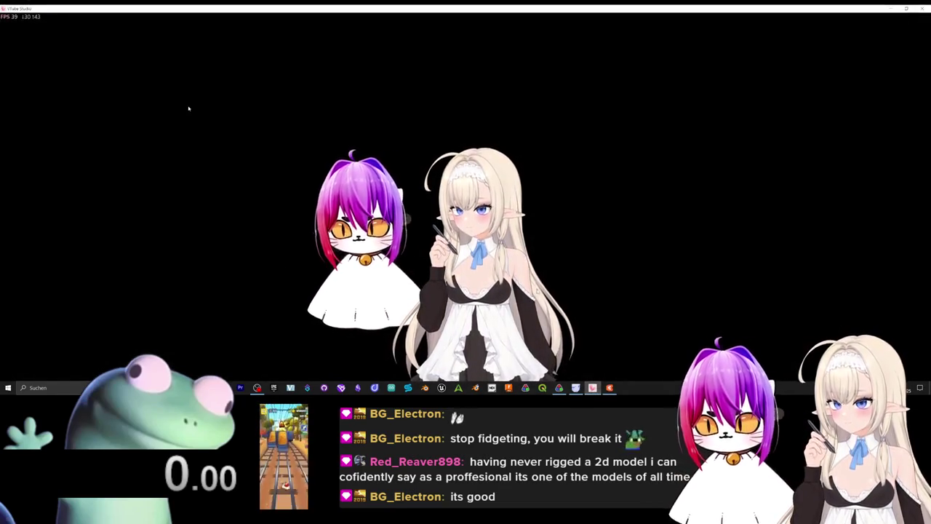
# - Start importing a custom model and open the Live2DModels folder in Explorer
pyautogui.doubleClick(148, 93)
pyautogui.click(19, 73)
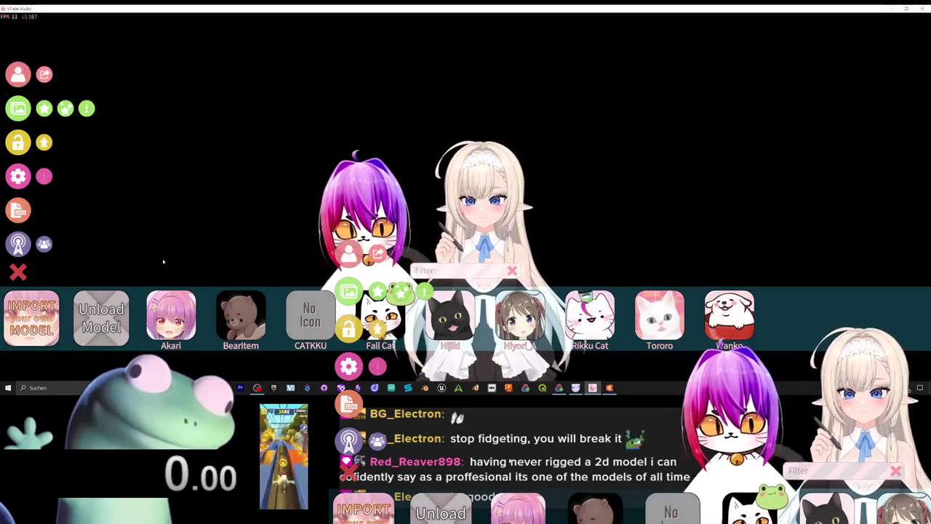
pyautogui.click(31, 318)
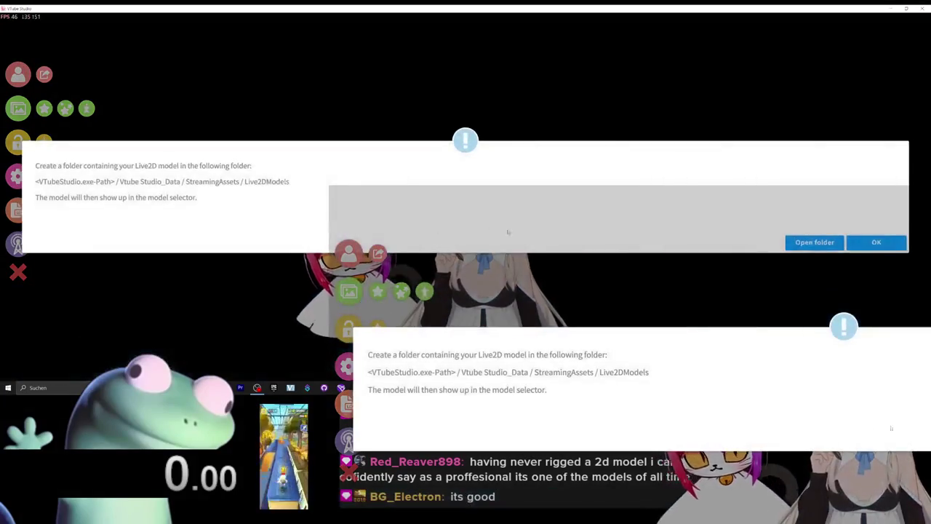
pyautogui.click(814, 243)
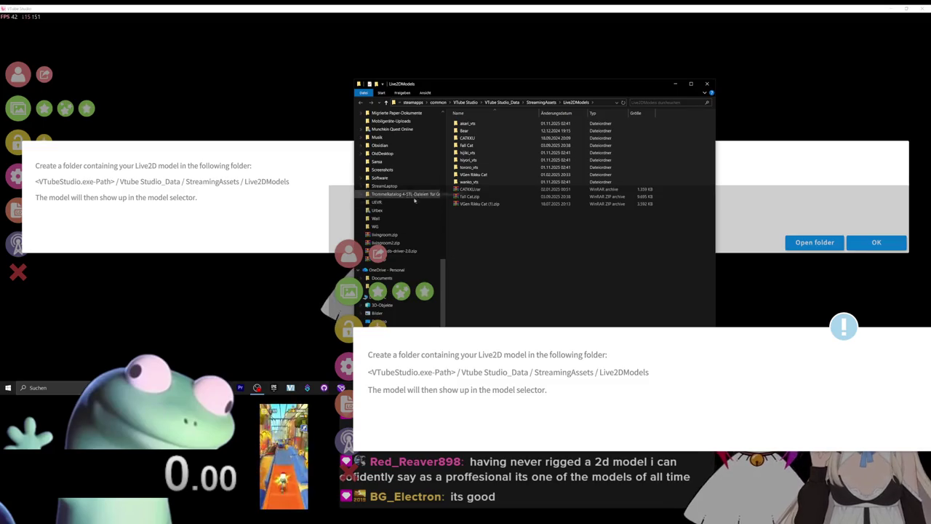
# - Open the Desktop folder beside Live2DModels, then close that extra Desktop window
pyautogui.moveTo(443, 291); pyautogui.dragTo(443, 146)
pyautogui.click(381, 118)
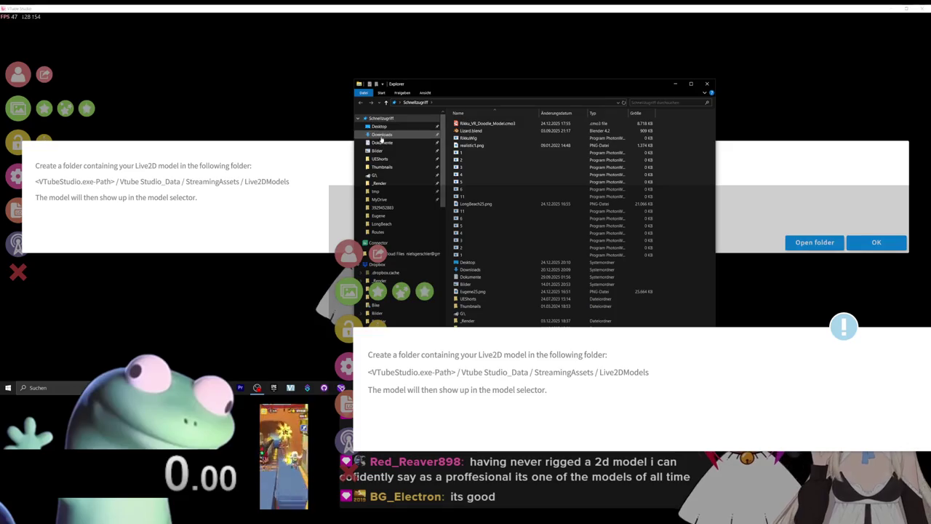
pyautogui.click(379, 127)
pyautogui.moveTo(569, 88); pyautogui.dragTo(270, 79)
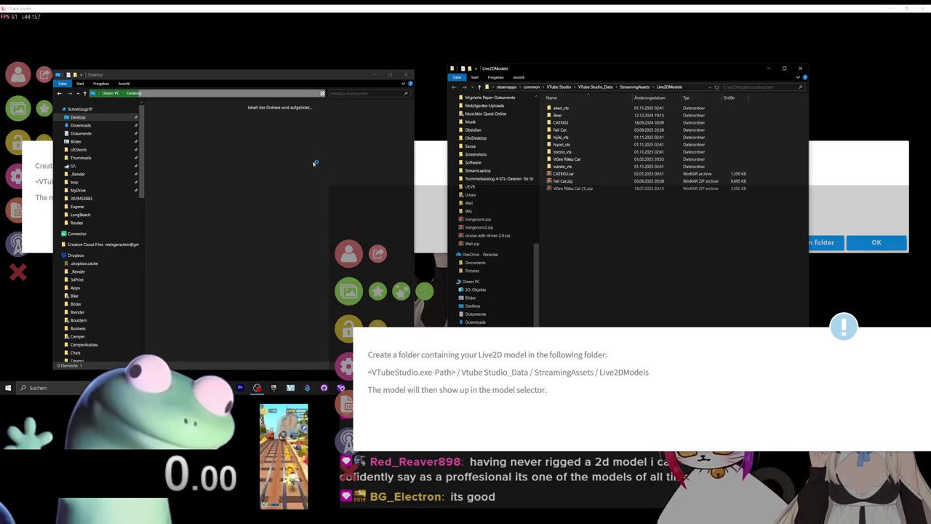
pyautogui.click(408, 75)
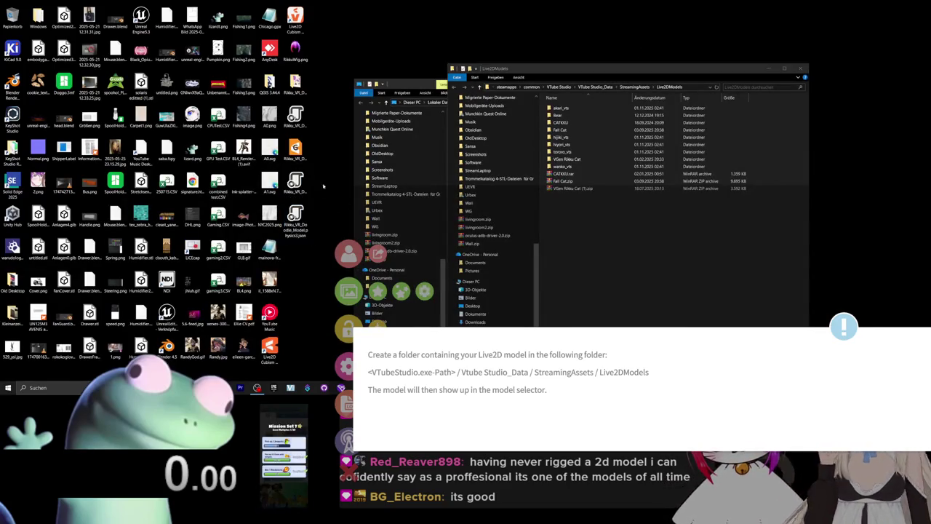
# - Create a new folder inside Live2DModels for the exported model
pyautogui.click(295, 154)
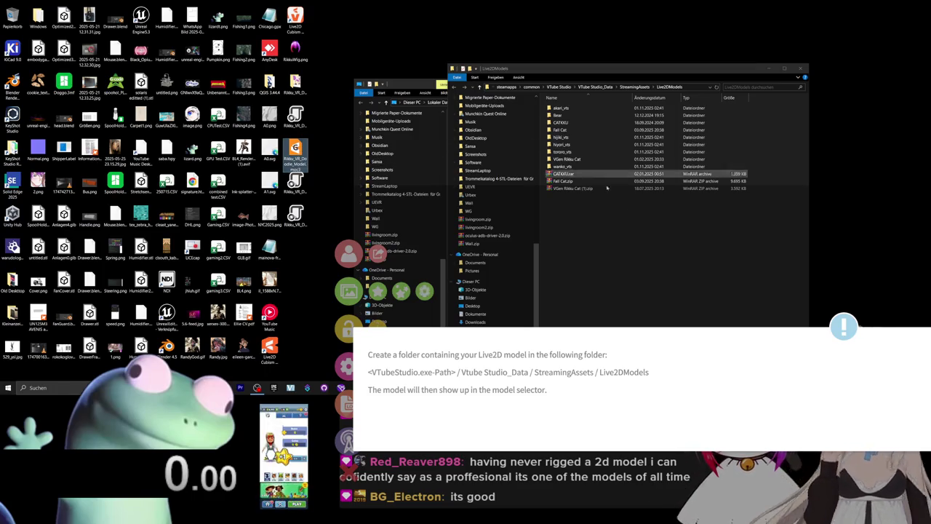
pyautogui.click(645, 250)
pyautogui.rightClick(645, 108)
pyautogui.moveTo(684, 231)
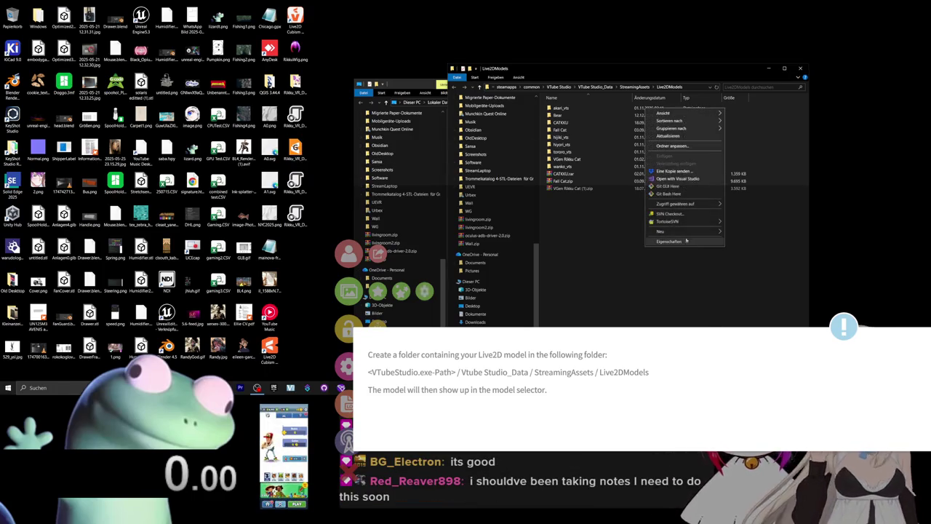
pyautogui.click(741, 232)
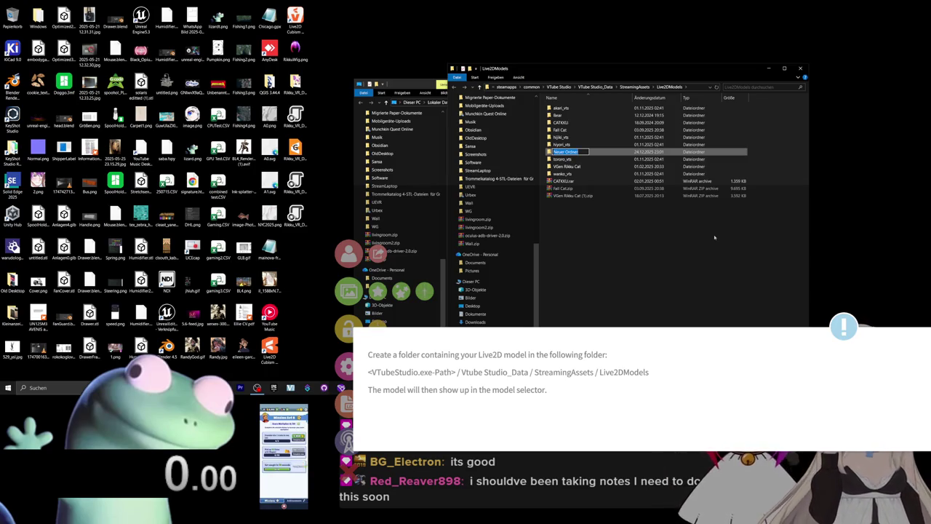
pyautogui.click(673, 241)
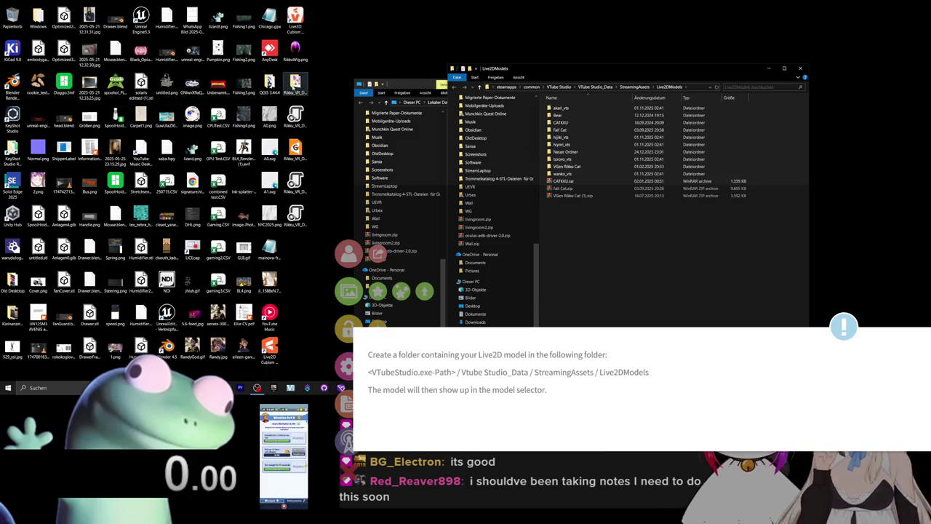
pyautogui.click(295, 84)
# - Move the exported model files from the Desktop into the new folder
pyautogui.doubleClick(295, 84)
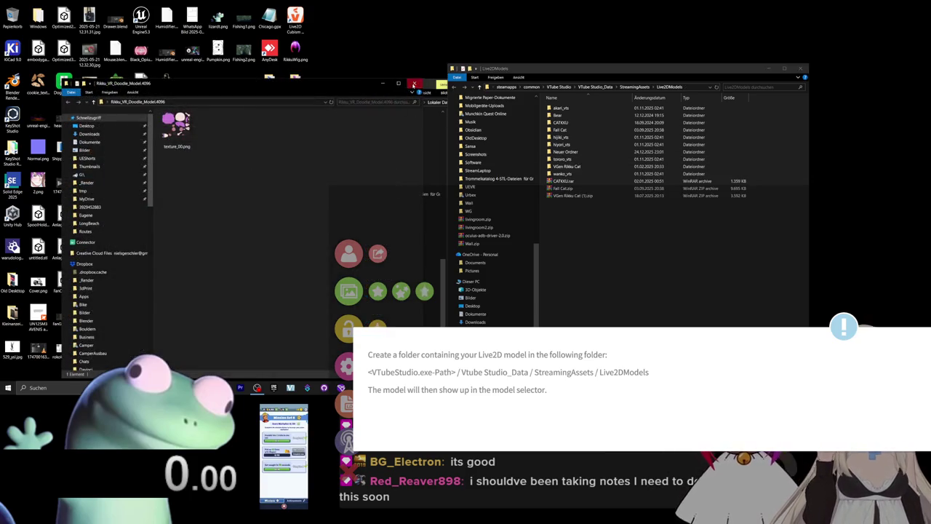
pyautogui.click(413, 83)
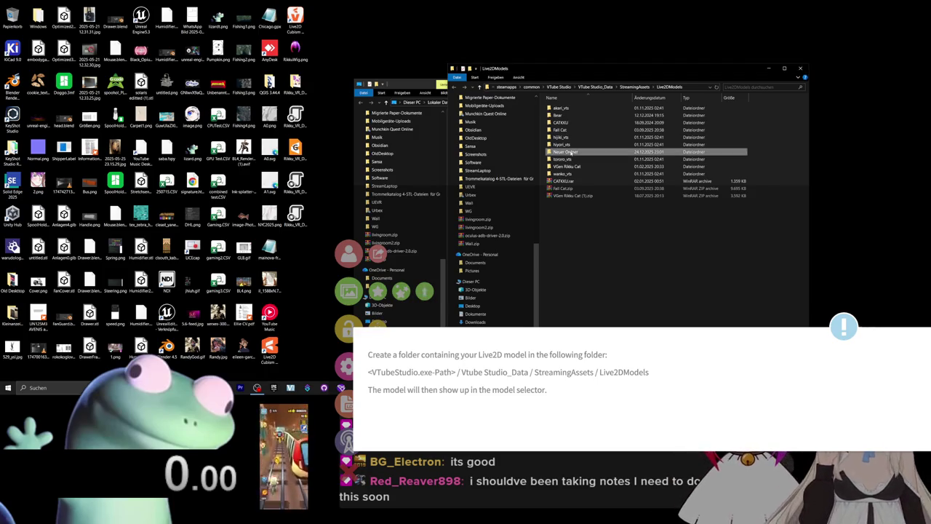
pyautogui.doubleClick(571, 152)
pyautogui.moveTo(315, 238)
pyautogui.mouseDown()
pyautogui.moveTo(284, 73)
pyautogui.moveTo(672, 177)
pyautogui.mouseUp()
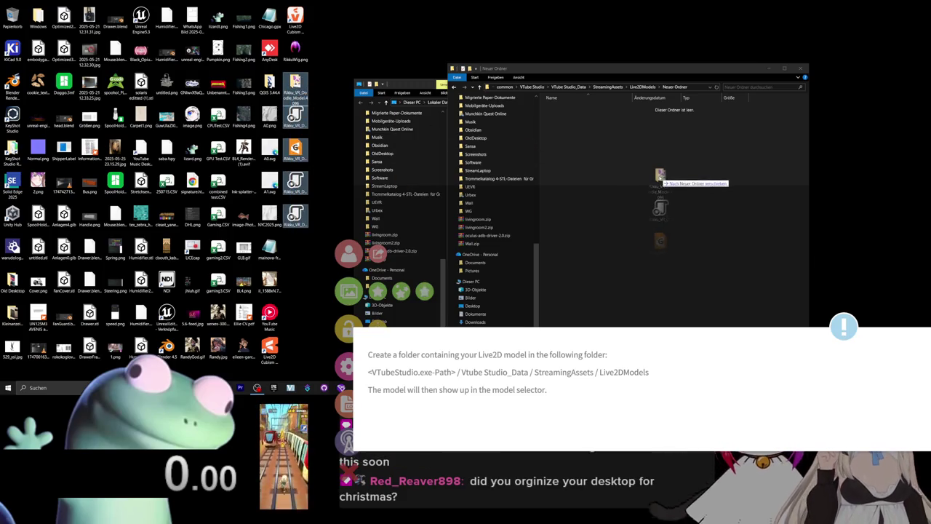
# - Check the new folder's path and confirm its name in Live2DModels
pyautogui.click(697, 86)
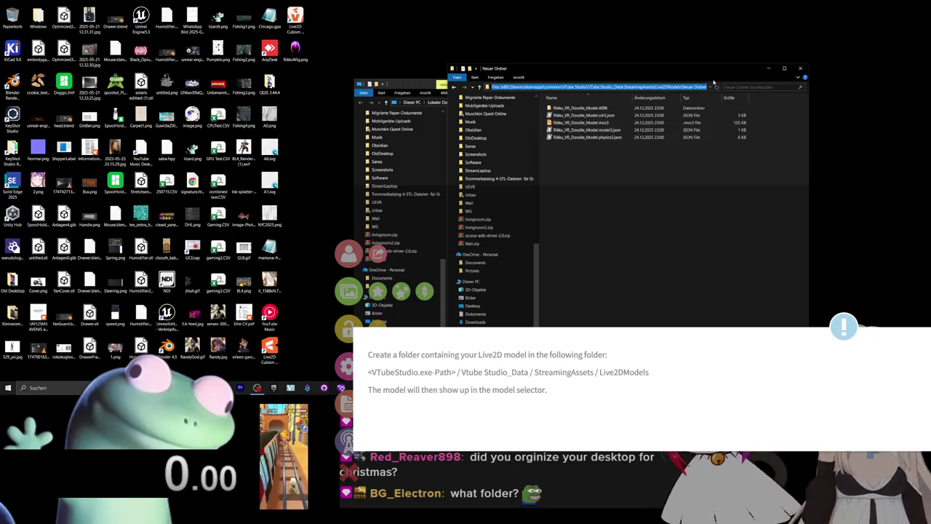
pyautogui.click(675, 210)
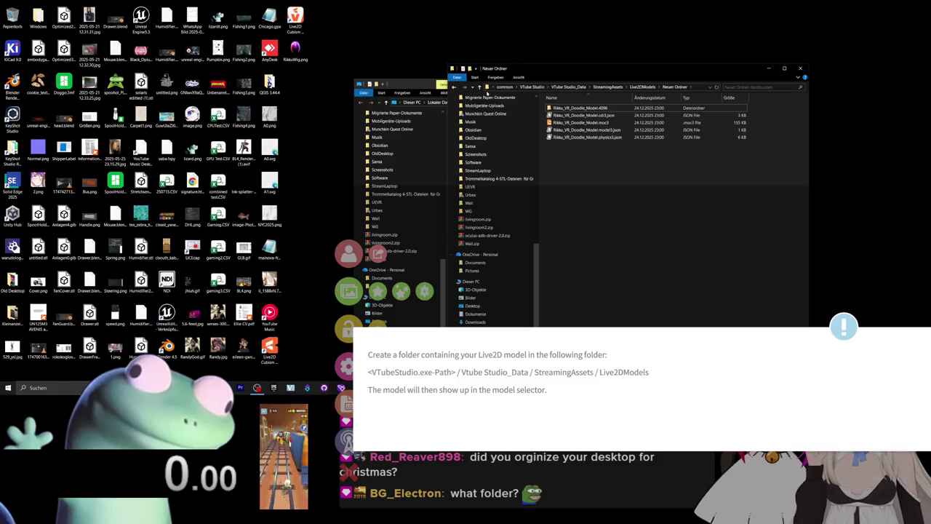
pyautogui.click(480, 87)
pyautogui.press('F2')
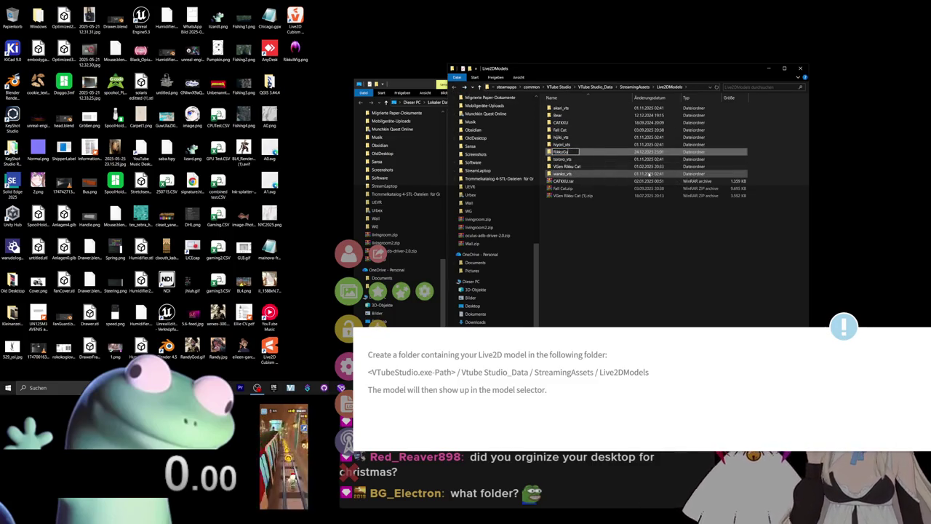
pyautogui.click(677, 216)
# - Close both Explorer windows and switch to the next application
pyautogui.click(800, 69)
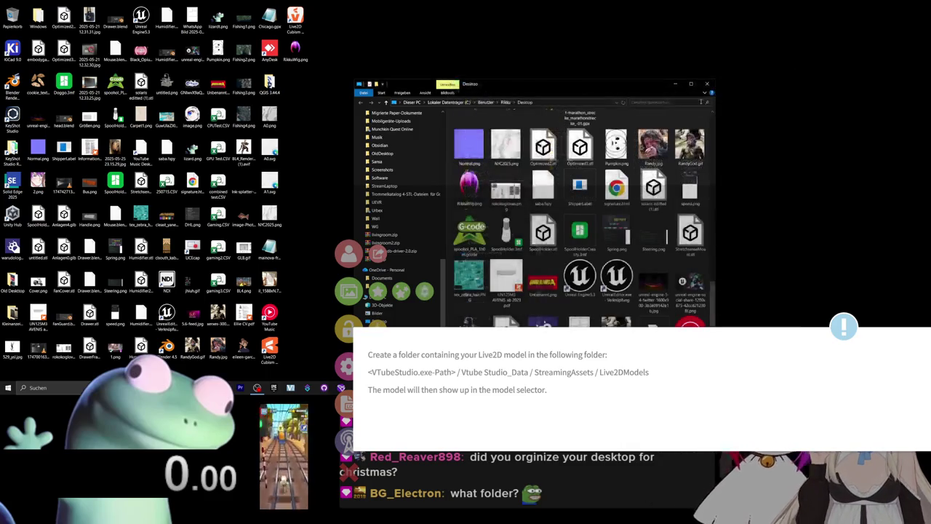
pyautogui.click(708, 84)
pyautogui.hotkey('alt', 'Tab')
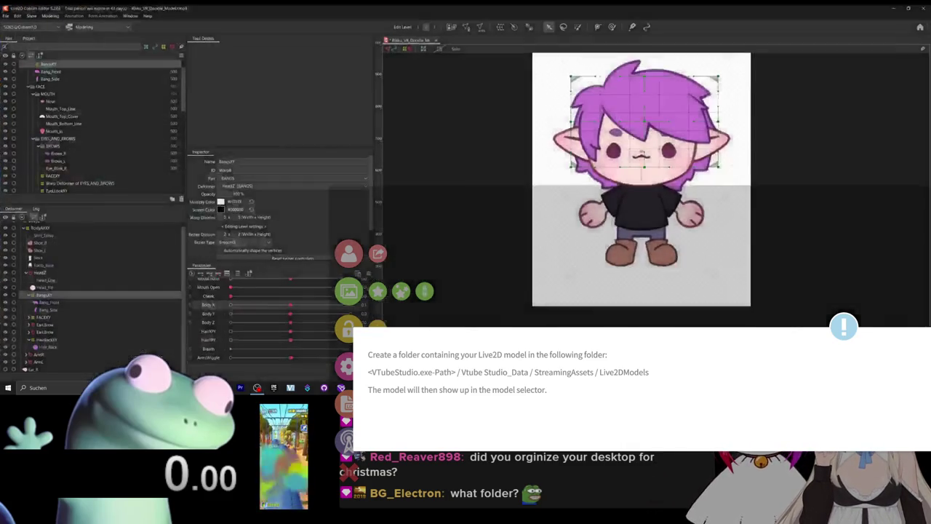
# - Load Rikku_VR_Doodle_Model from the model list, confirming despite the active collab
pyautogui.hotkey('alt', 'Tab')
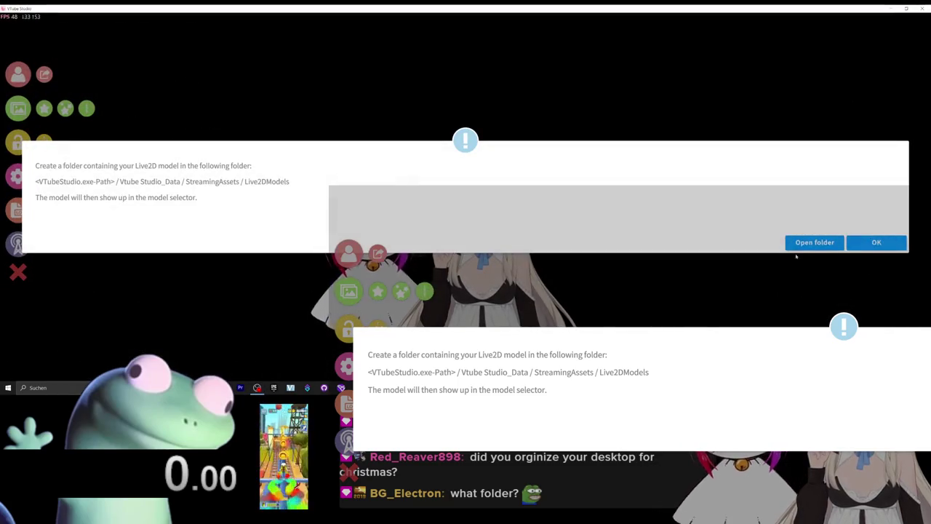
pyautogui.click(876, 243)
pyautogui.click(45, 75)
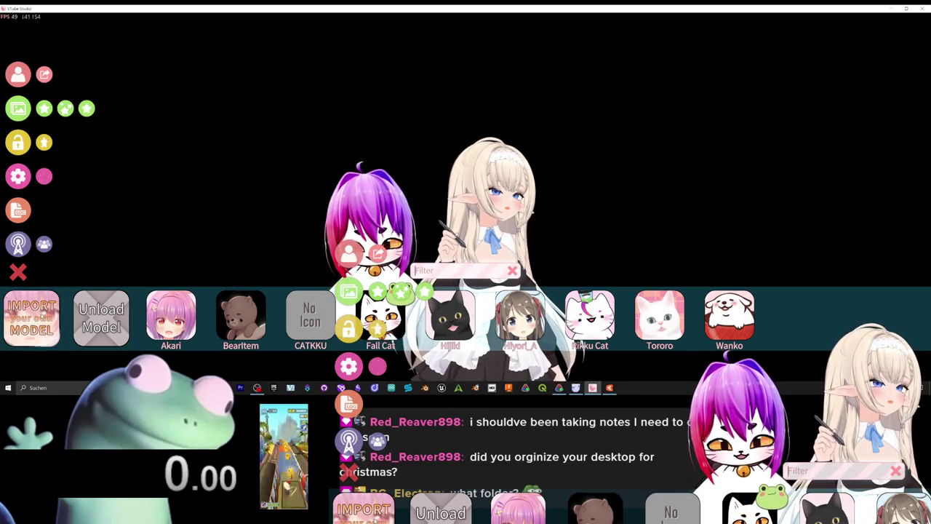
pyautogui.click(102, 330)
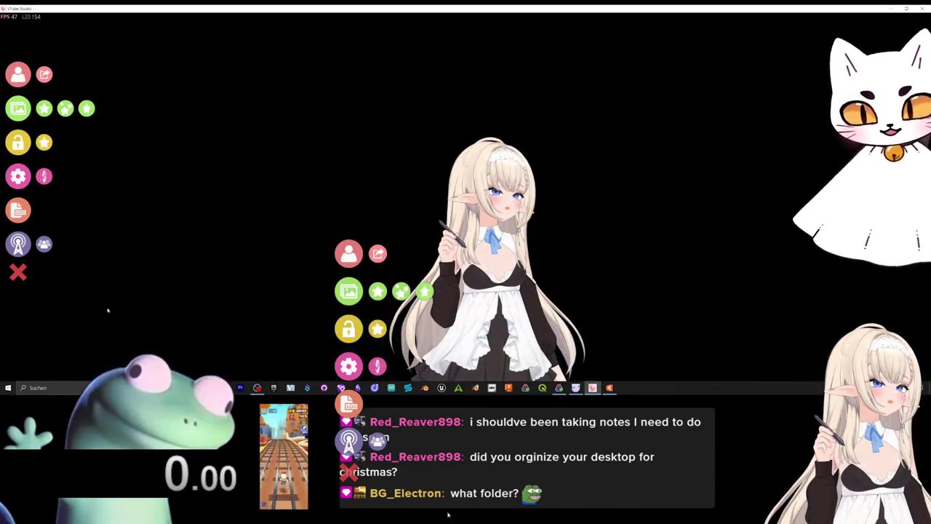
pyautogui.click(18, 75)
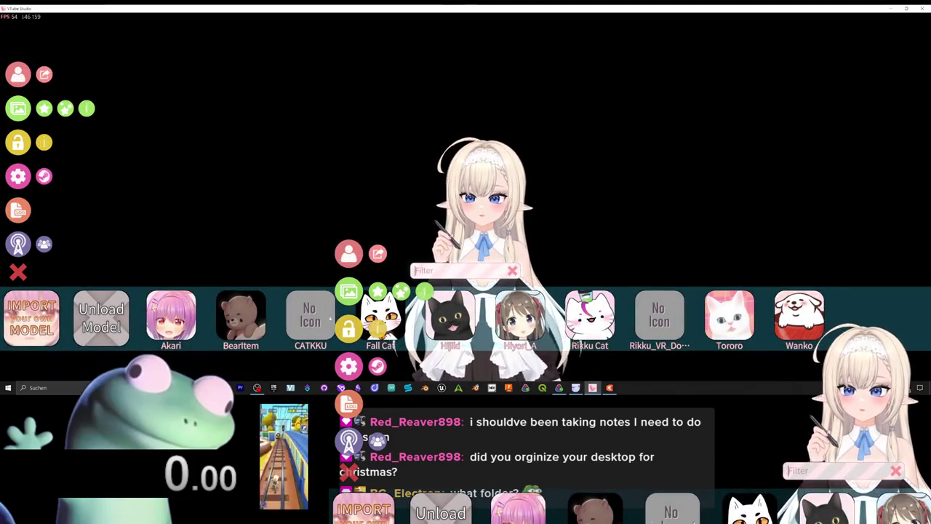
pyautogui.click(676, 329)
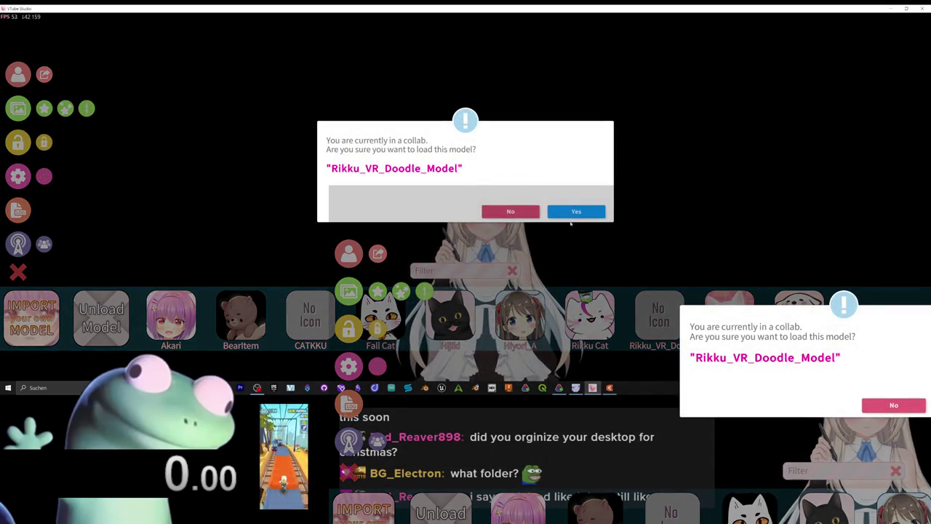
pyautogui.click(576, 211)
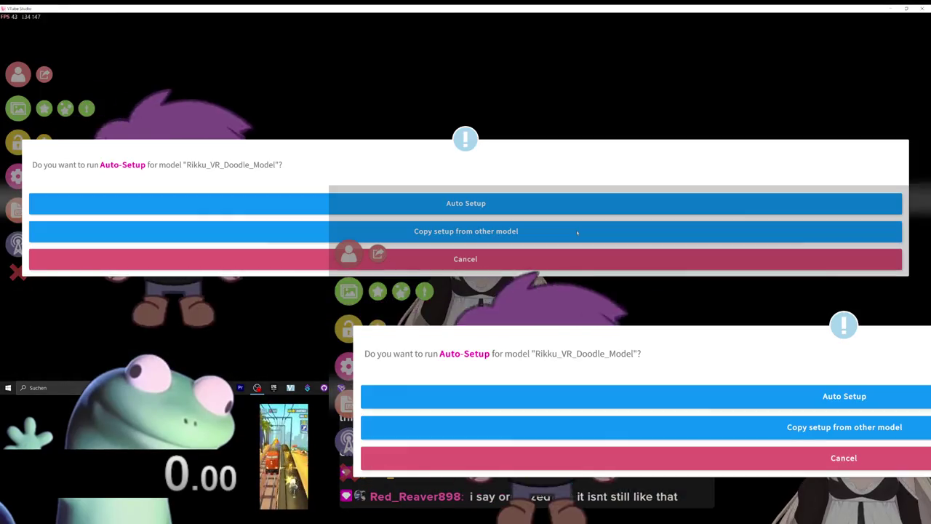
# - Dismiss the mask warning, run Auto Setup to create 20 VTS parameters, and hide the menus
pyautogui.click(472, 211)
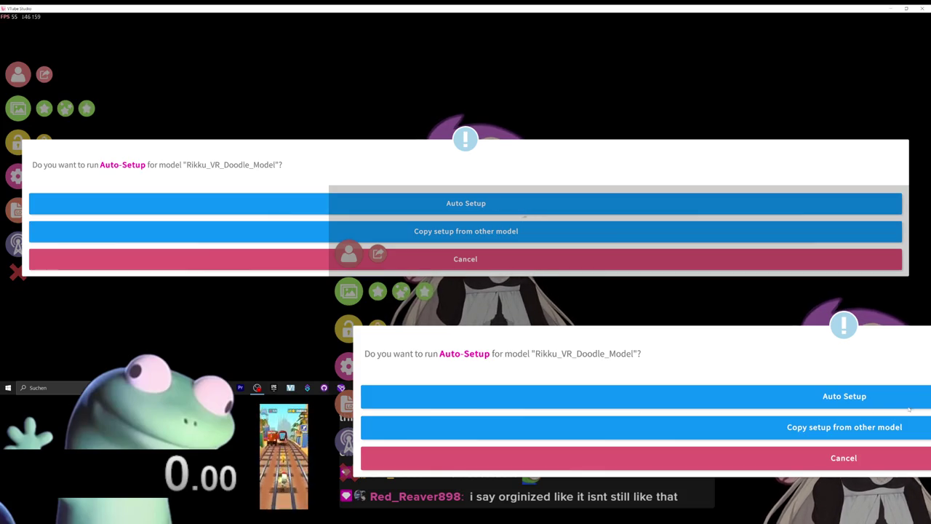
pyautogui.click(476, 206)
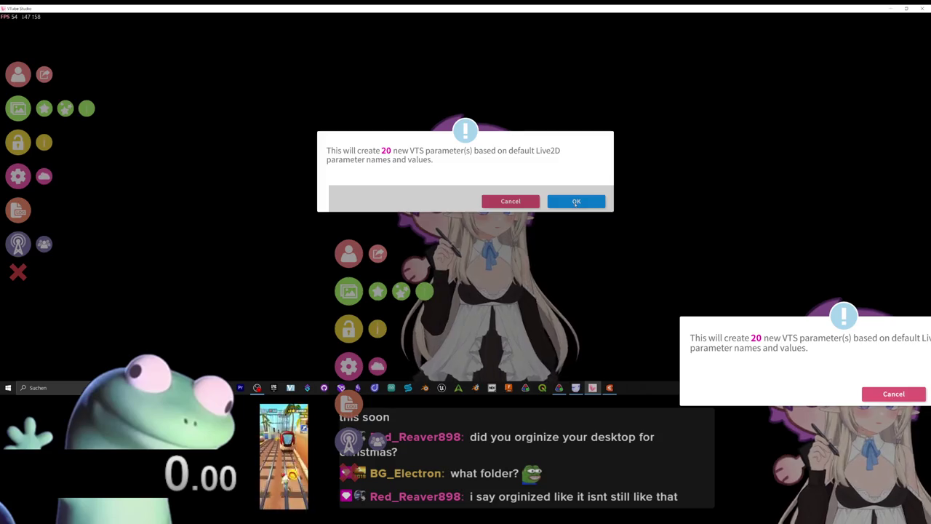
pyautogui.click(575, 202)
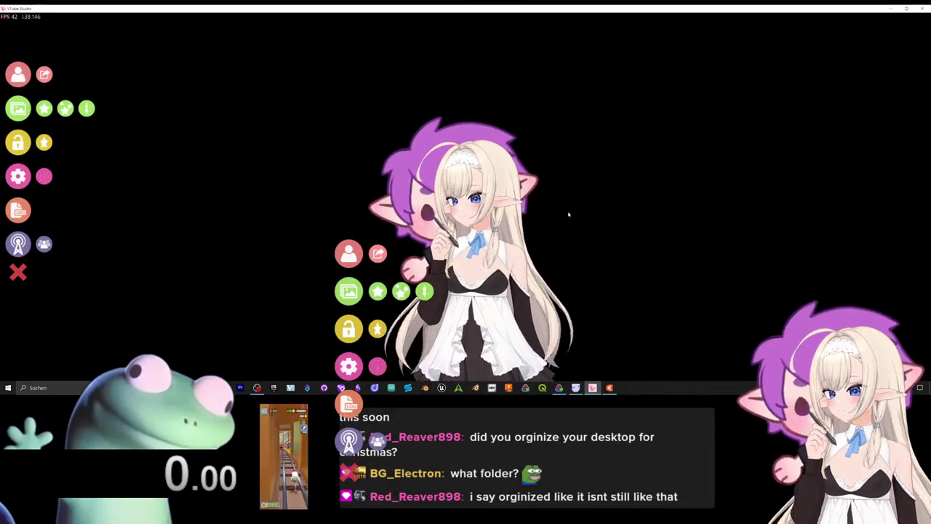
pyautogui.click(20, 271)
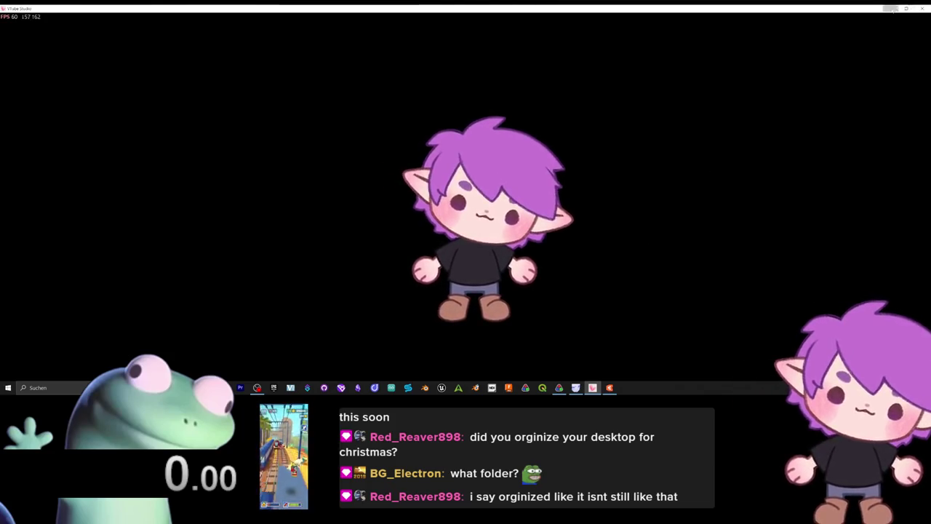
# - Minimize VTube Studio and Cubism Editor, then return to VTube Studio and open its settings
pyautogui.press('super+d')
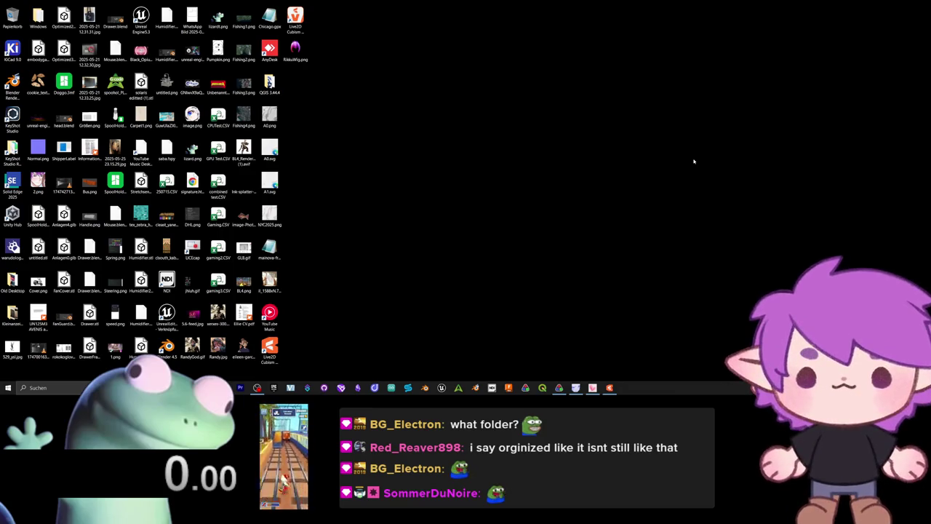
pyautogui.click(602, 384)
pyautogui.click(610, 387)
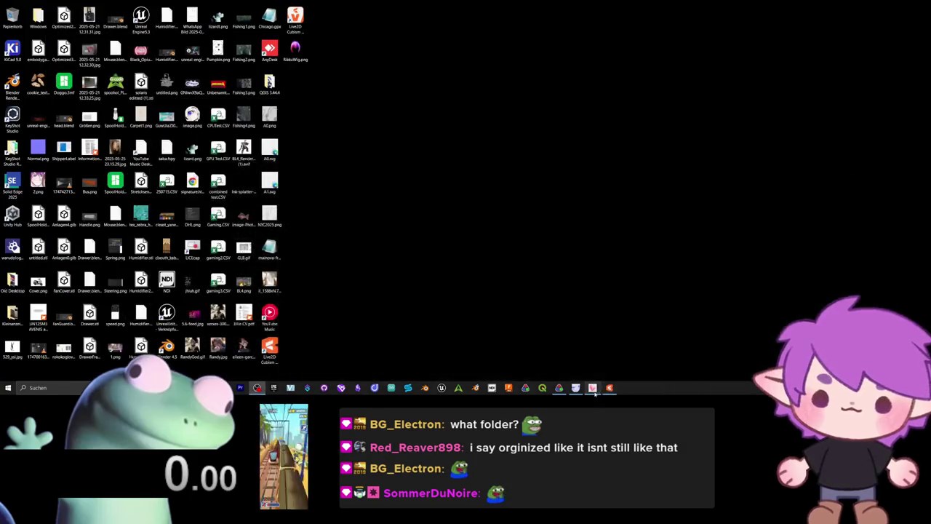
pyautogui.click(609, 387)
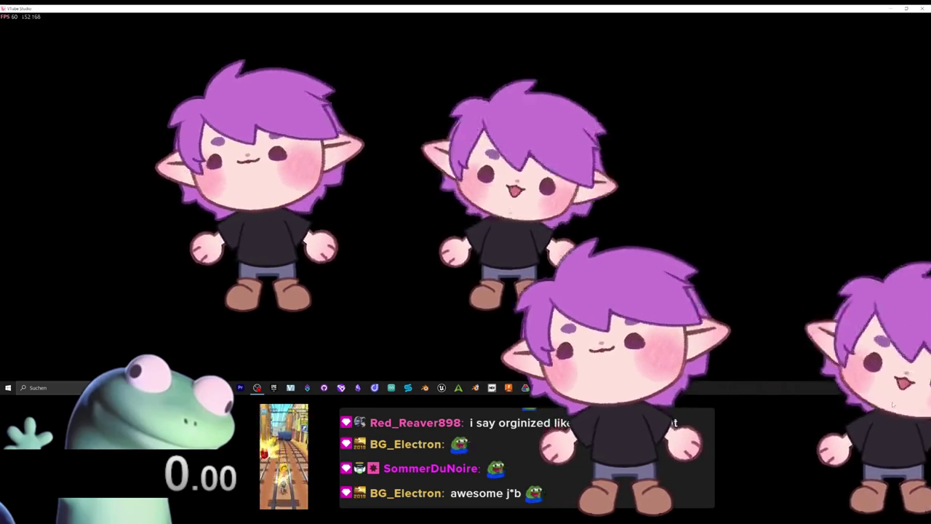
pyautogui.doubleClick(405, 352)
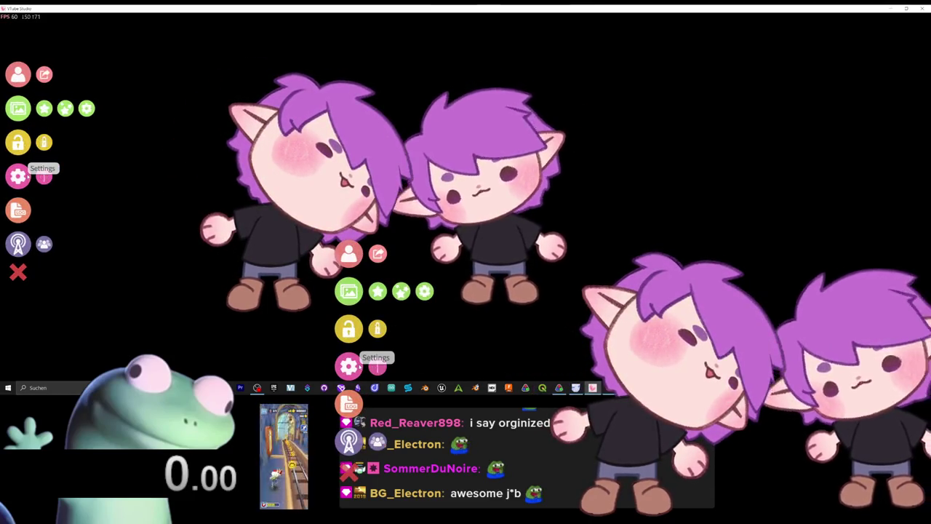
pyautogui.click(18, 176)
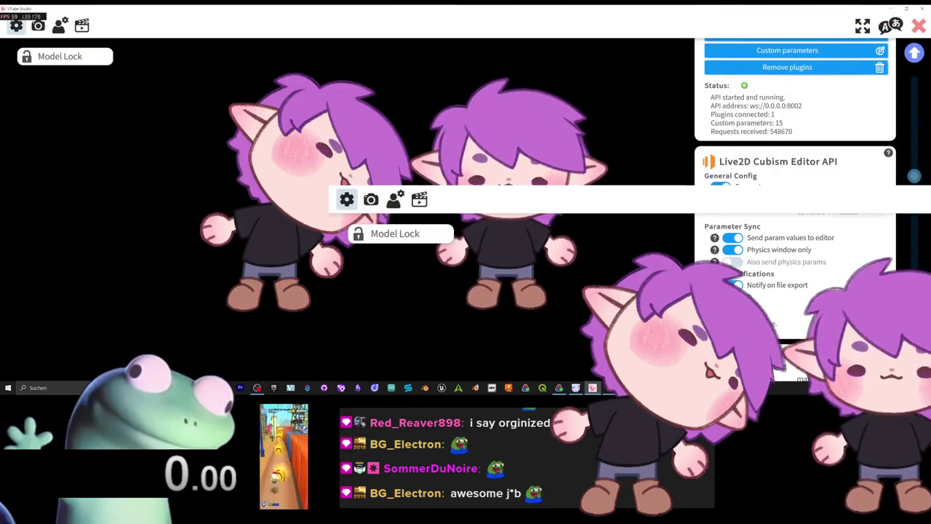
pyautogui.click(60, 26)
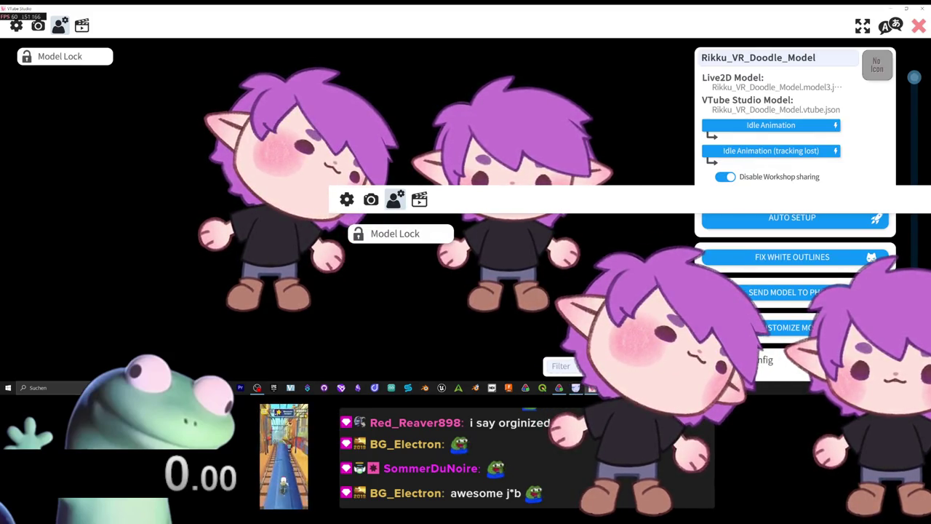
pyautogui.scroll(-3, 795, 211)
pyautogui.scroll(-1, 795, 211)
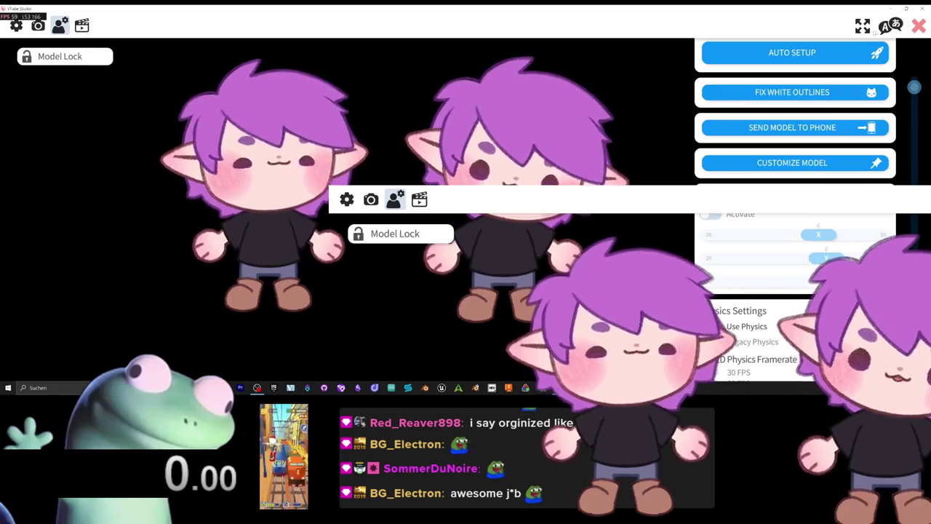
pyautogui.doubleClick(663, 140)
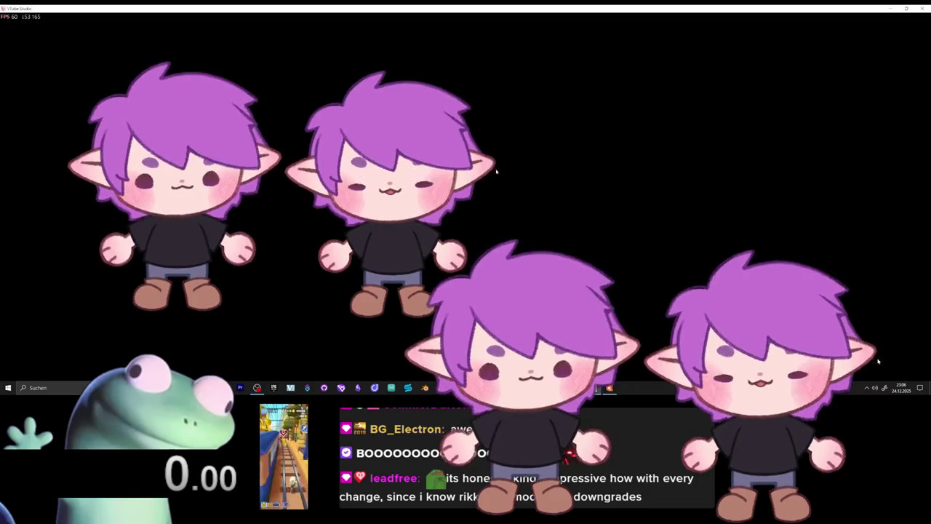
# - Bring Live2D Cubism Editor with the chibi model back to the front
pyautogui.click(617, 389)
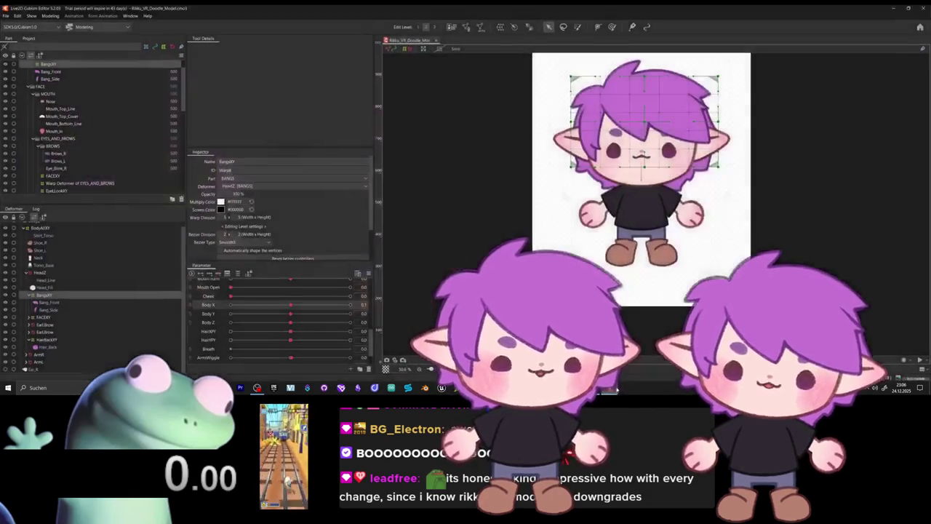
# - Inspect the model's deformers and parameters, opening then cancelling the Body X parameter settings
pyautogui.moveTo(468, 139); pyautogui.dragTo(437, 191)
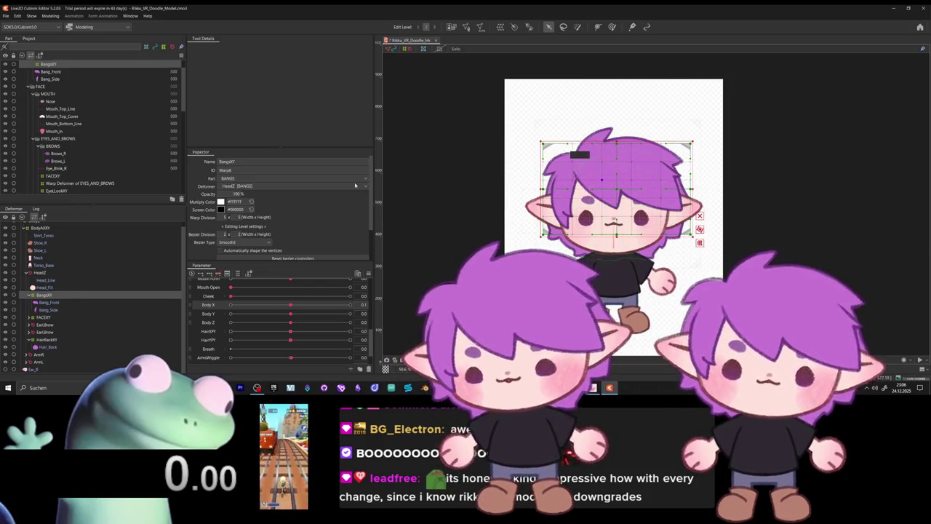
pyautogui.click(53, 339)
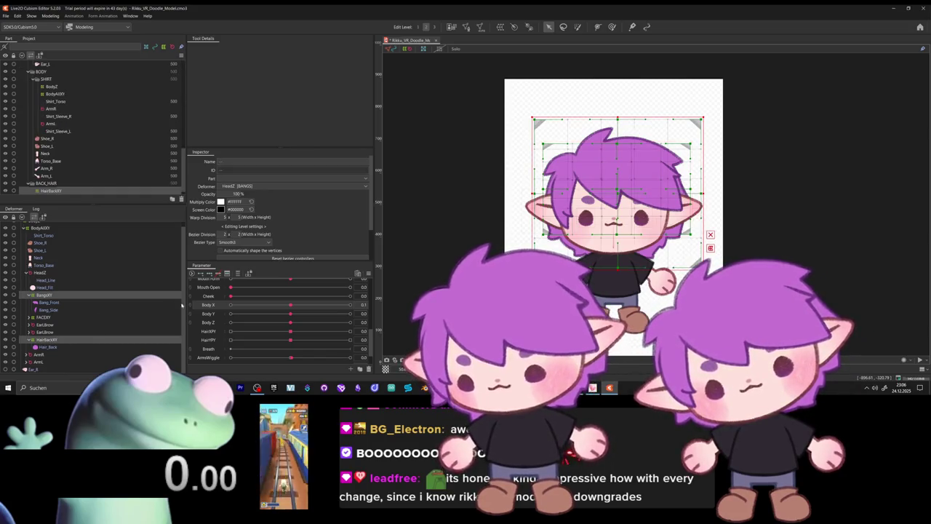
pyautogui.click(259, 309)
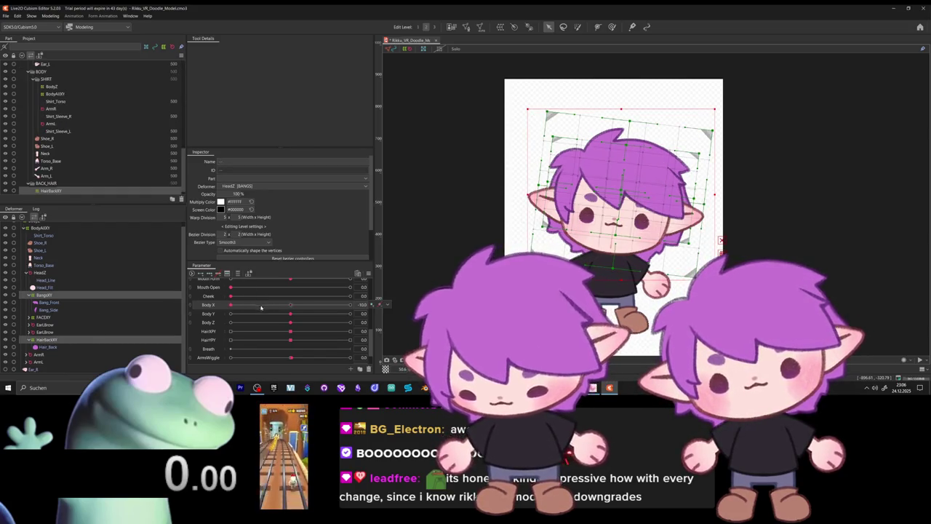
pyautogui.moveTo(259, 309); pyautogui.dragTo(290, 304)
pyautogui.rightClick(198, 306)
pyautogui.click(215, 306)
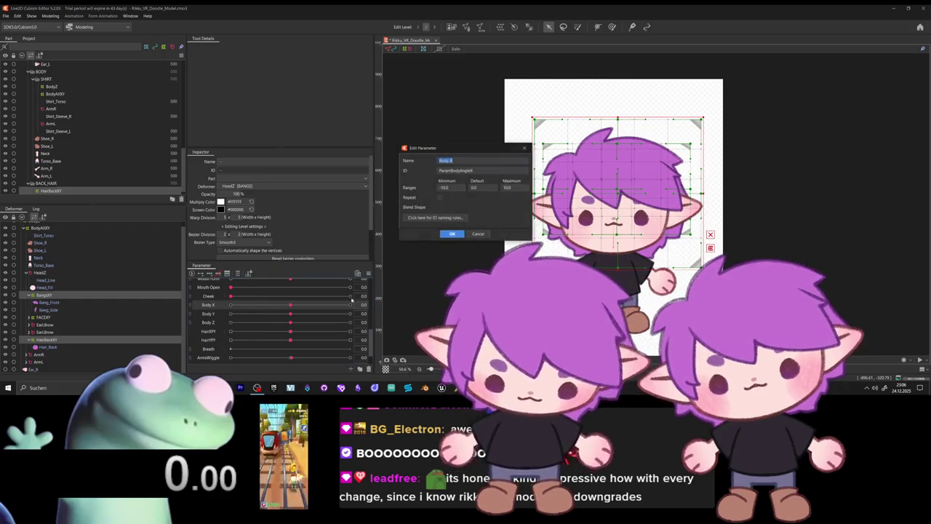
pyautogui.click(478, 233)
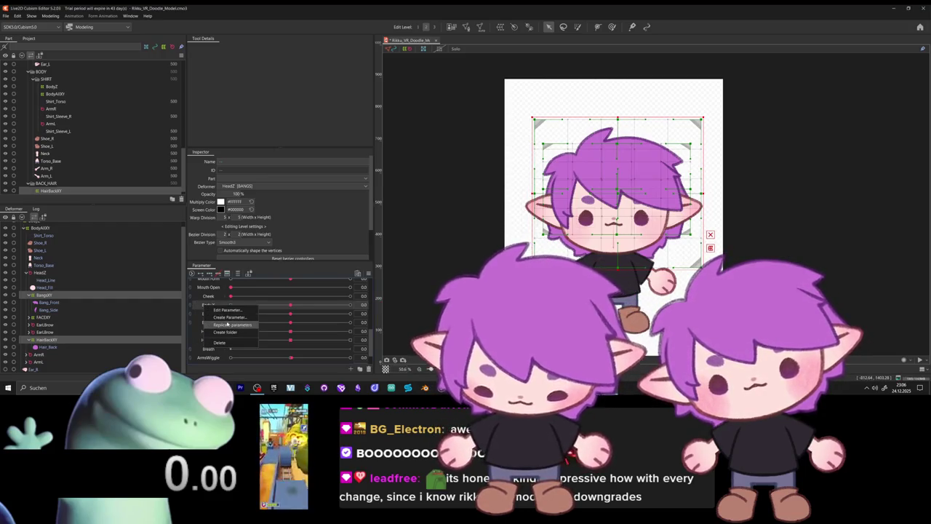
# - Create a new Bald parameter ranging from 0 to 1
pyautogui.click(230, 317)
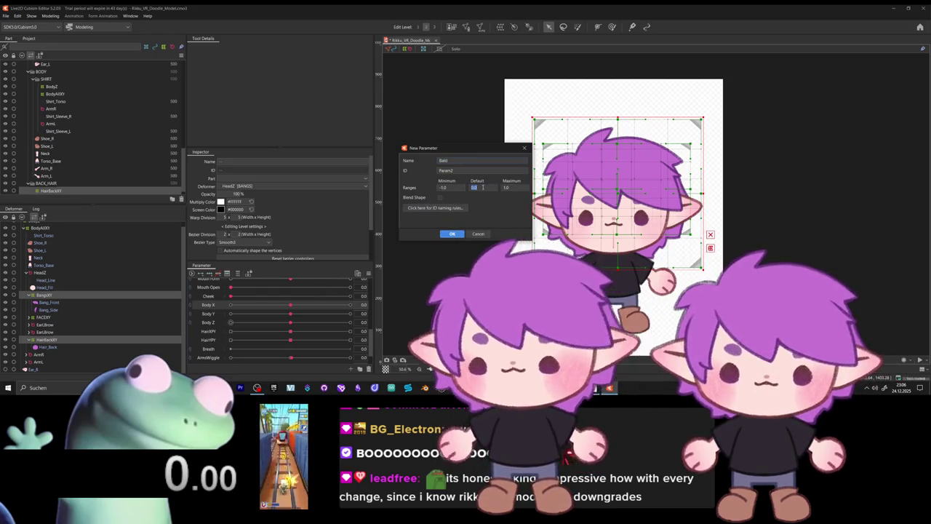
pyautogui.write('Bald')
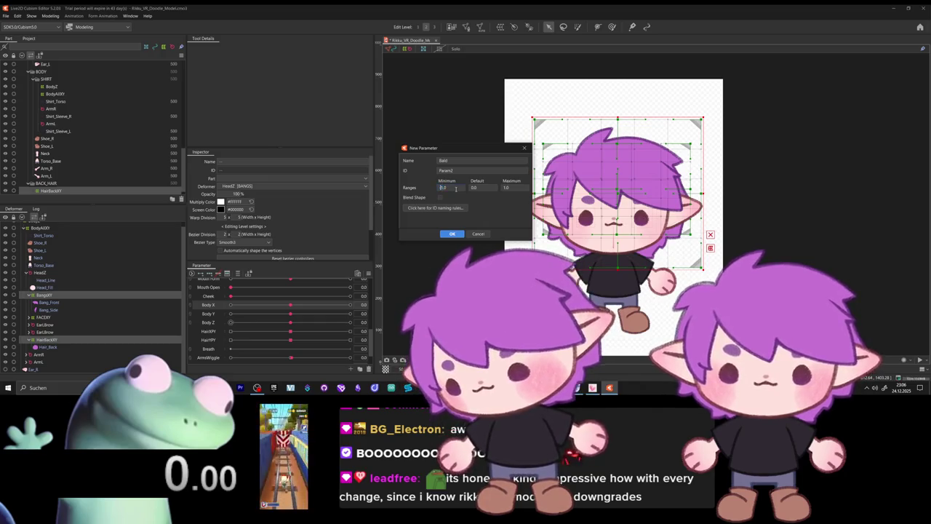
pyautogui.write('0')
pyautogui.press('Return')
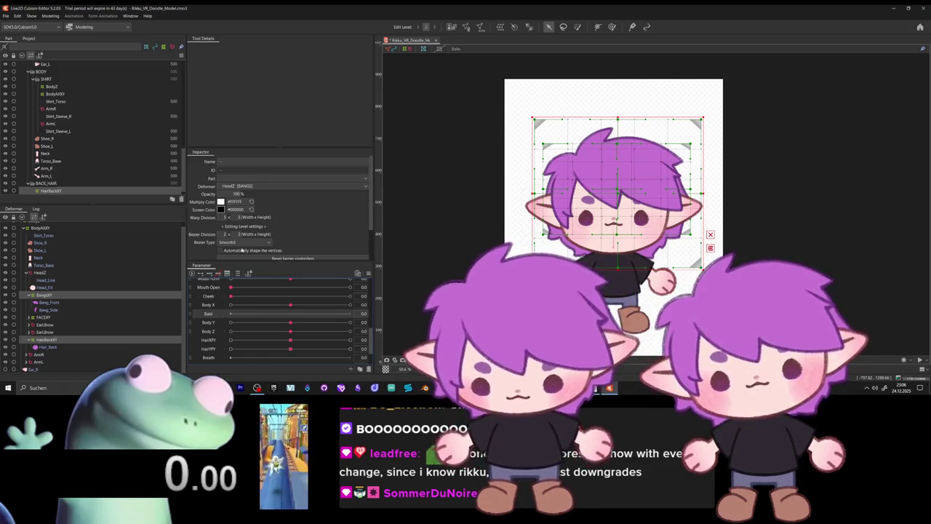
pyautogui.click(499, 26)
pyautogui.write('Bald')
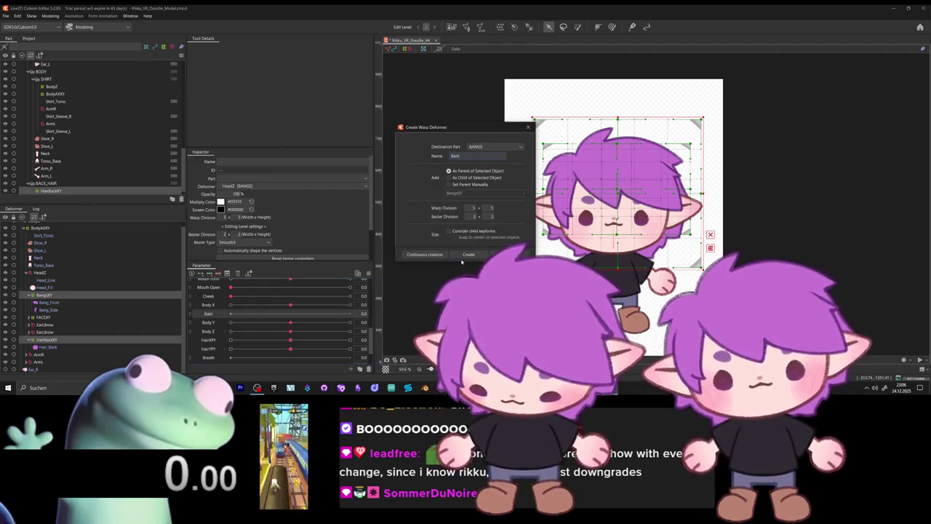
# - Create a Bald warp deformer and lift the hair up off the head at Bald 1.0
pyautogui.click(459, 255)
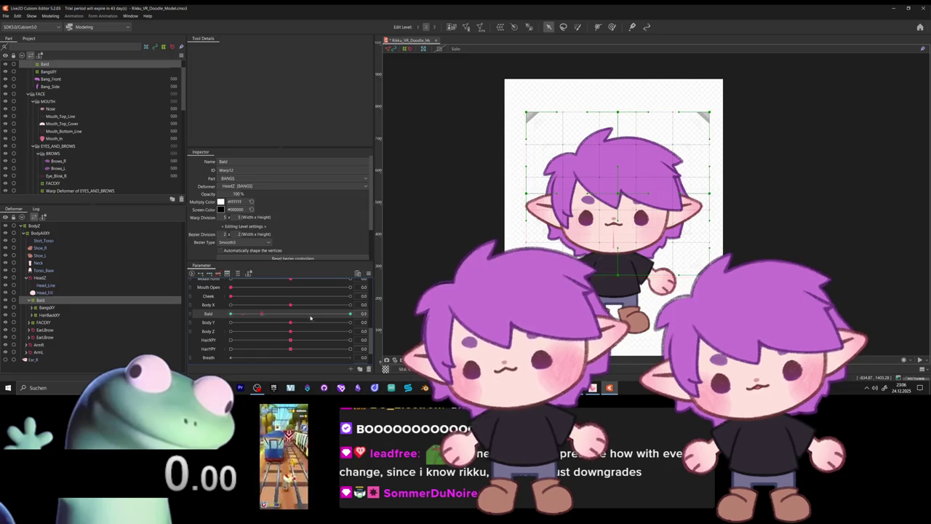
pyautogui.moveTo(620, 192); pyautogui.dragTo(621, 51)
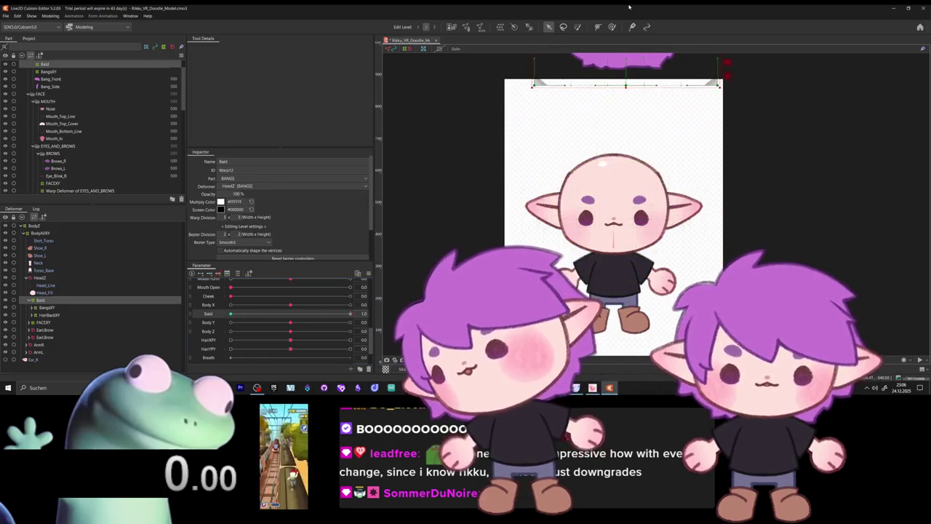
pyautogui.scroll(-5, 615, 237)
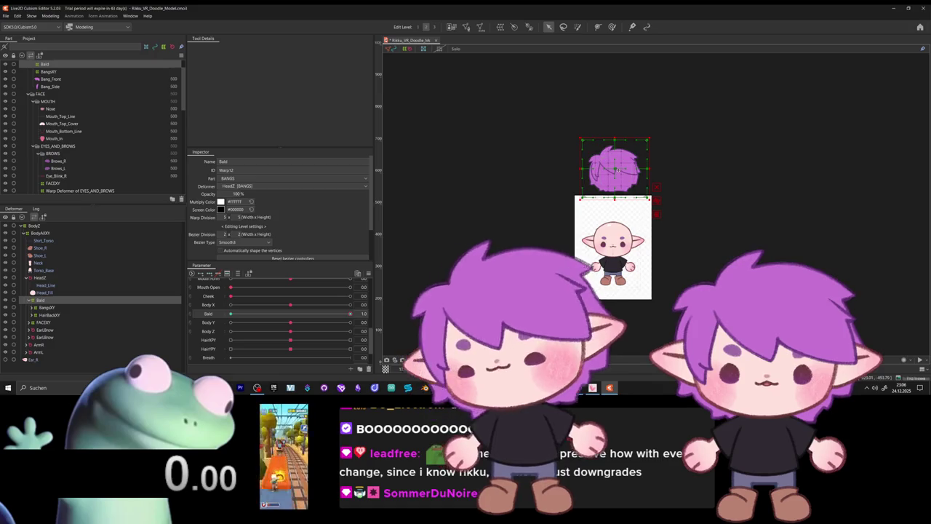
pyautogui.moveTo(614, 168); pyautogui.dragTo(608, 94)
pyautogui.scroll(1, 492, 250)
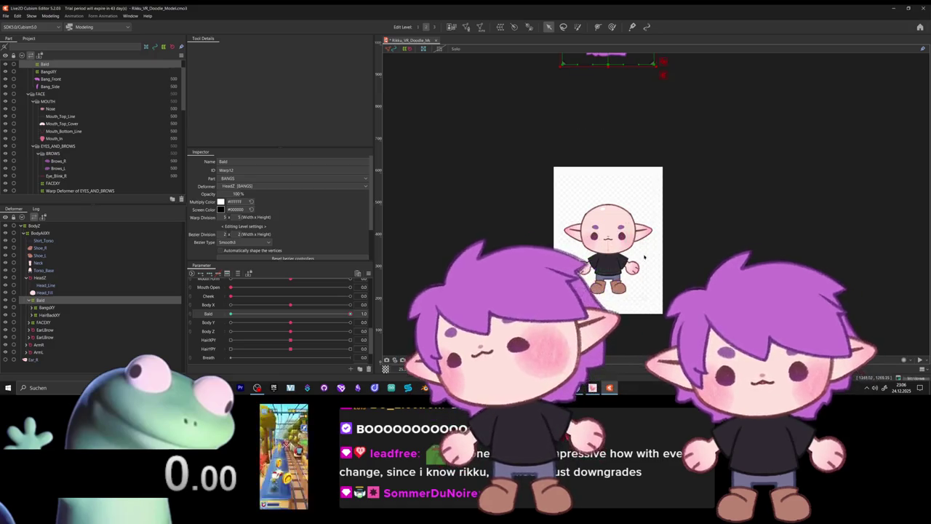
pyautogui.scroll(1, 491, 250)
pyautogui.scroll(1, 492, 249)
# - Test the hair hiding by moving the Bald slider between 0 and 1
pyautogui.moveTo(355, 316)
pyautogui.mouseDown()
pyautogui.moveTo(231, 313)
pyautogui.moveTo(351, 314)
pyautogui.mouseUp()
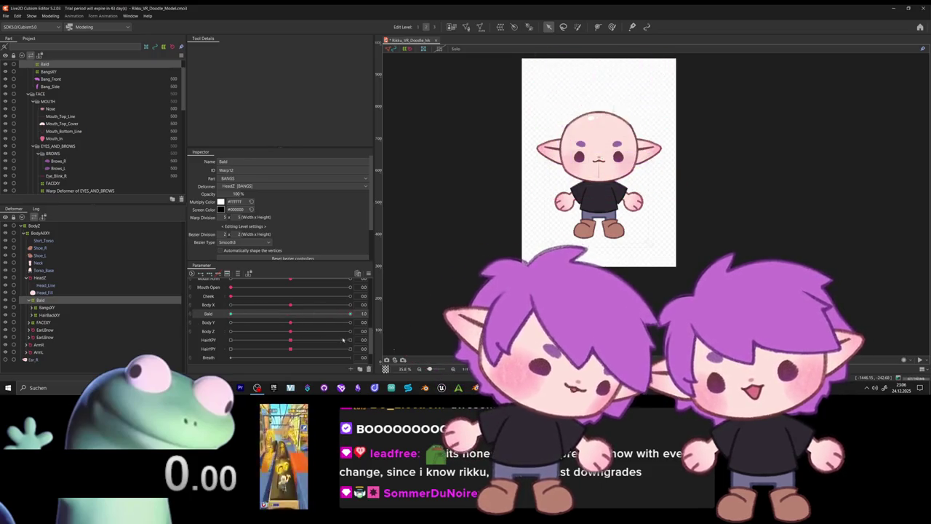
pyautogui.click(206, 321)
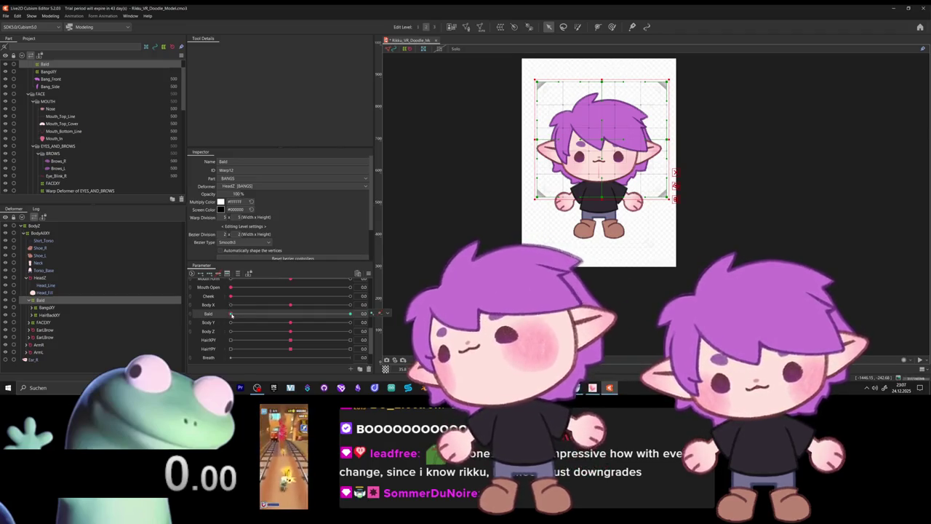
pyautogui.click(234, 314)
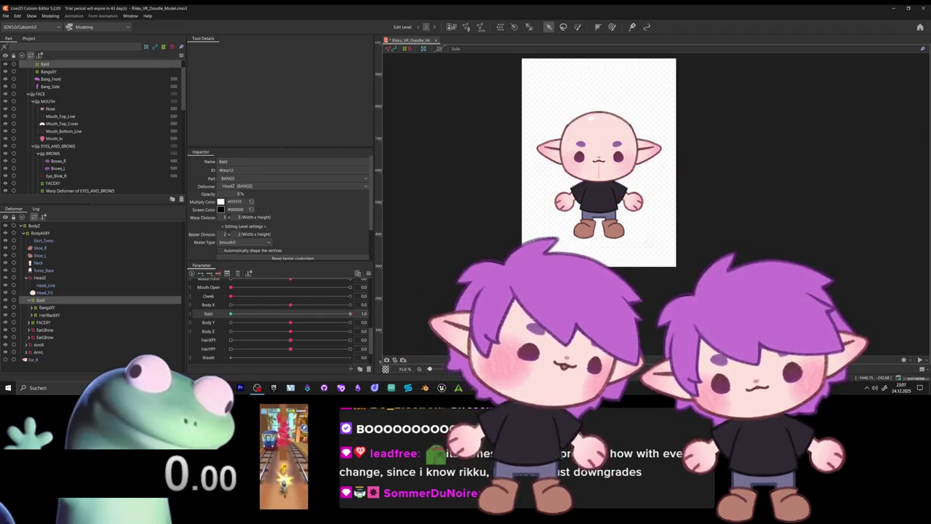
pyautogui.moveTo(328, 312); pyautogui.dragTo(350, 313)
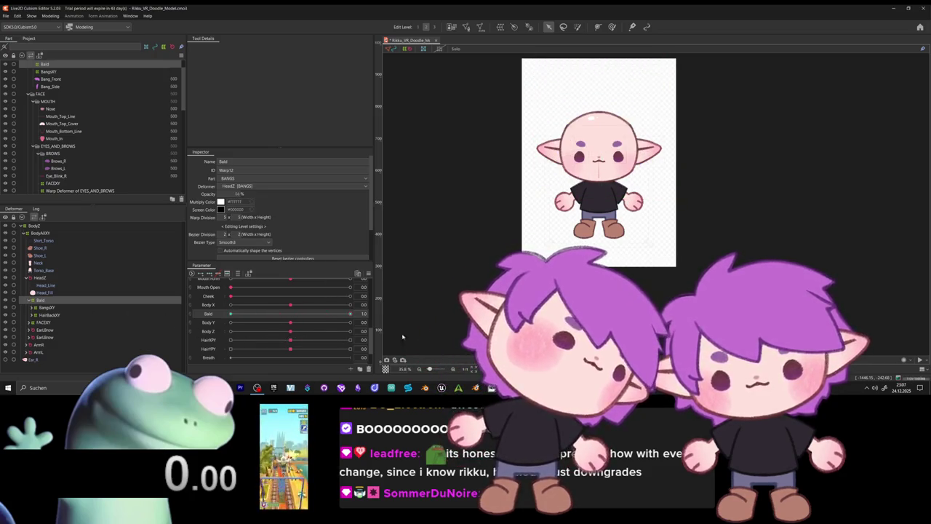
# - Export the model for runtime as moc3 and browse to the Dokumente folder to save
pyautogui.click(5, 16)
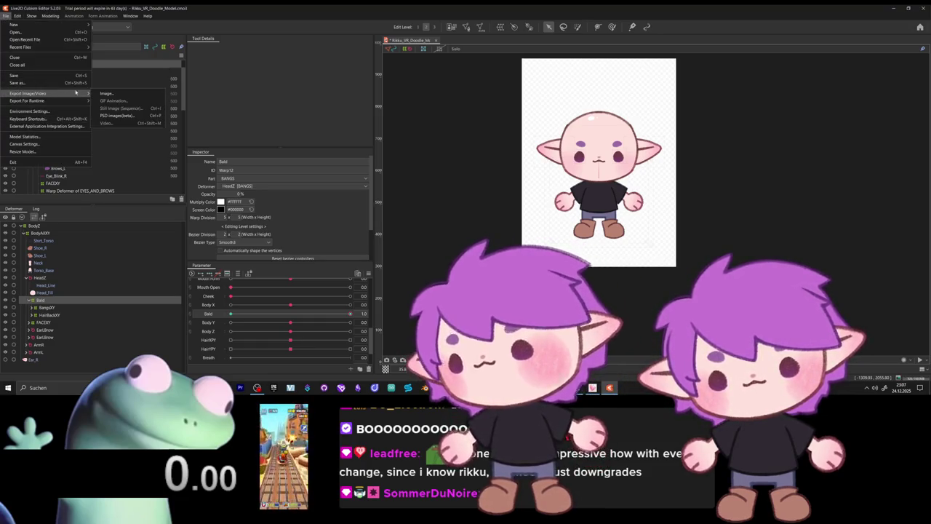
pyautogui.click(115, 101)
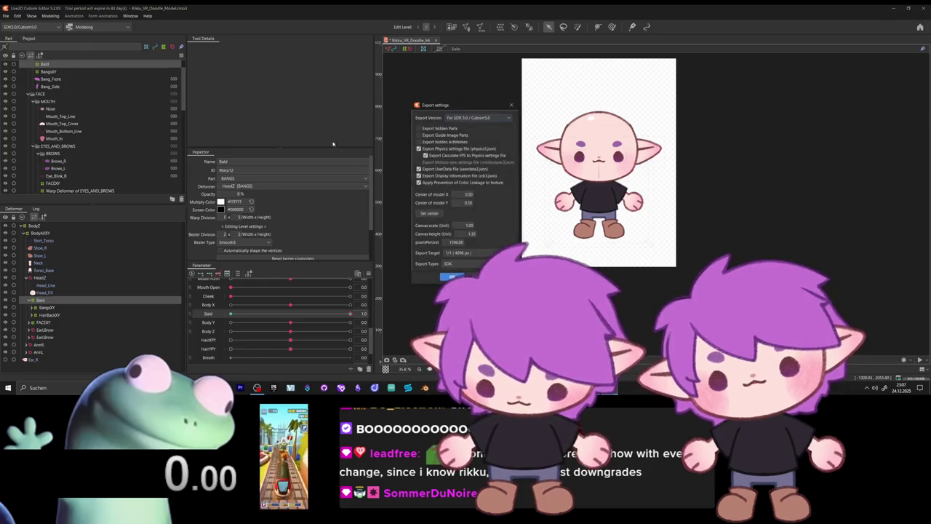
pyautogui.click(450, 277)
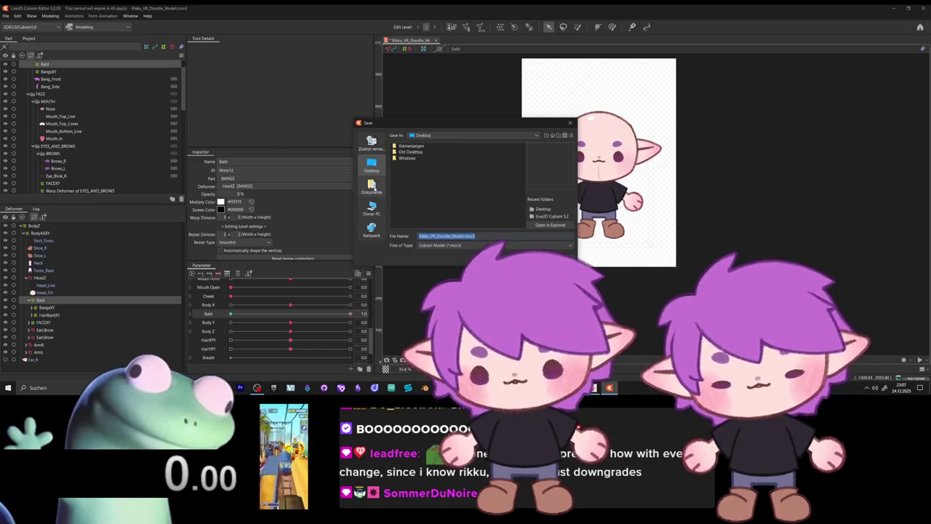
pyautogui.click(371, 187)
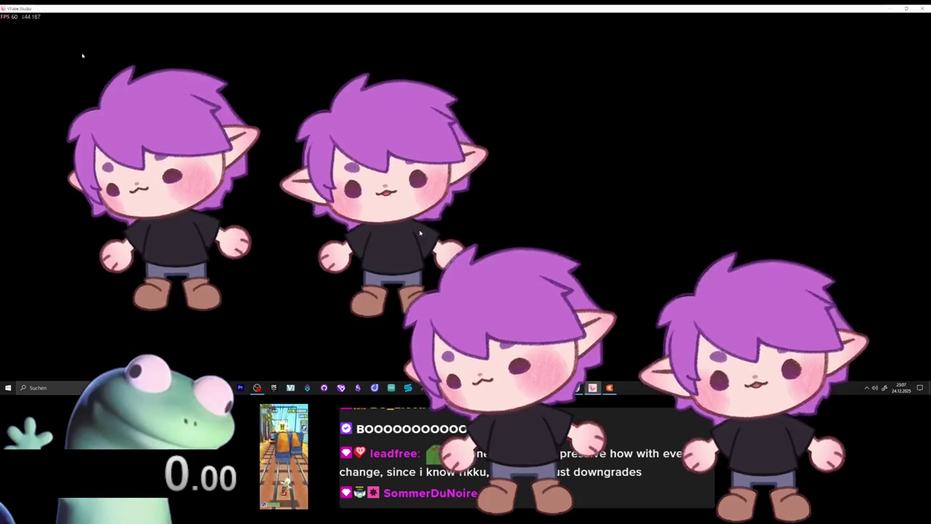
pyautogui.doubleClick(114, 69)
pyautogui.click(17, 72)
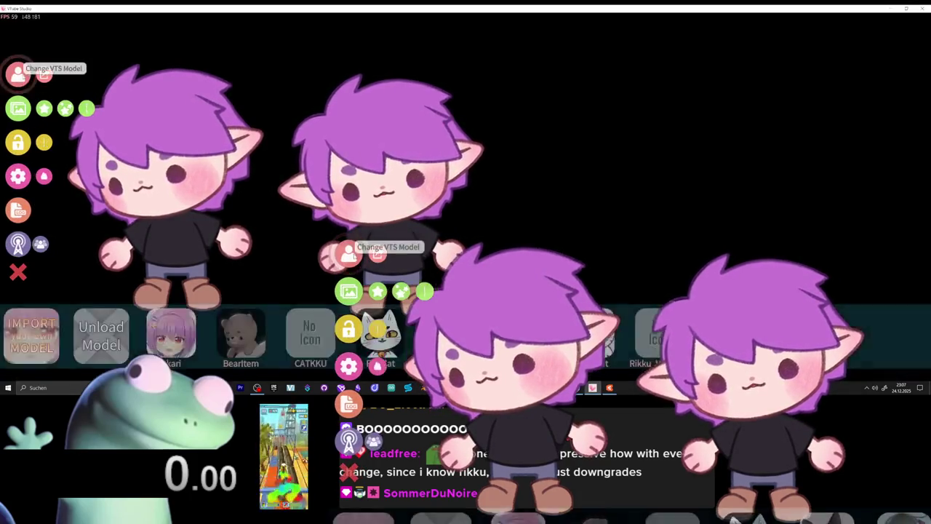
pyautogui.click(32, 340)
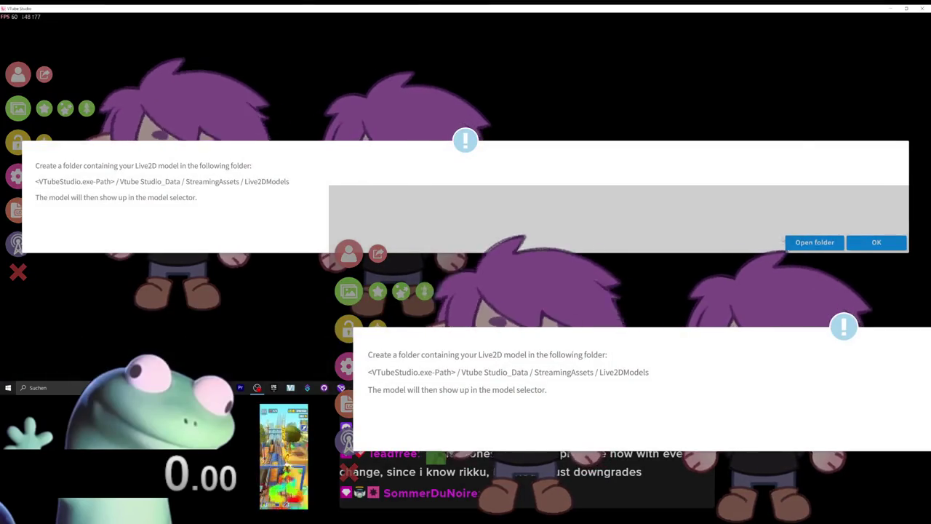
pyautogui.click(815, 242)
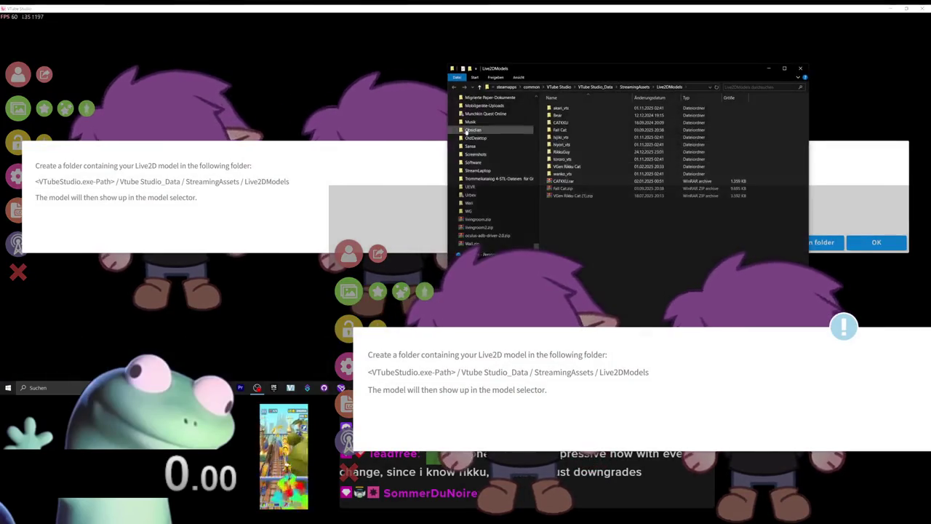
pyautogui.click(801, 68)
pyautogui.click(857, 243)
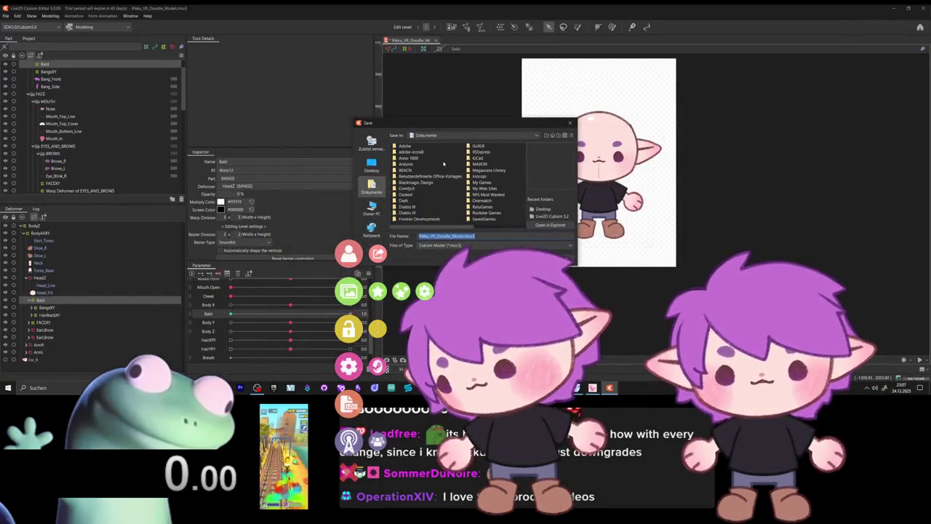
# - Save the runtime export into the AAAA folder on the Desktop and close the Explorer window
pyautogui.click(443, 164)
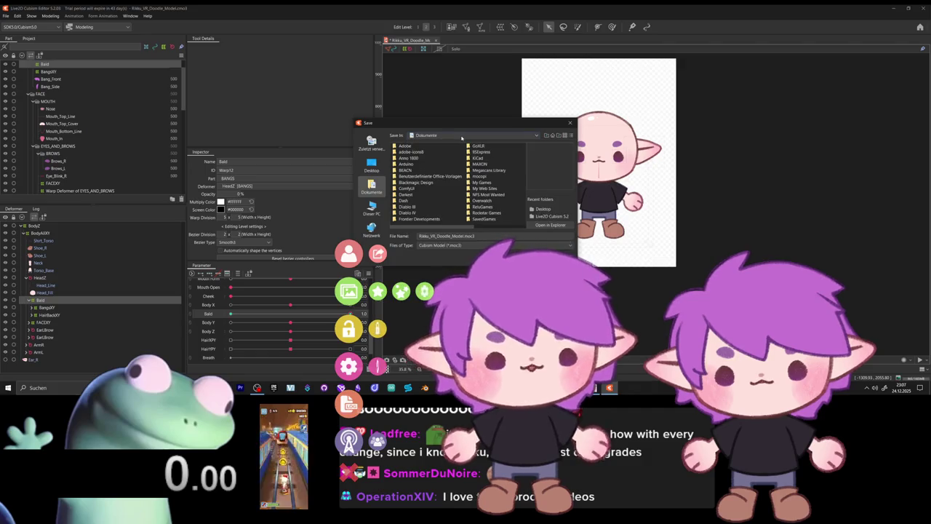
pyautogui.click(547, 136)
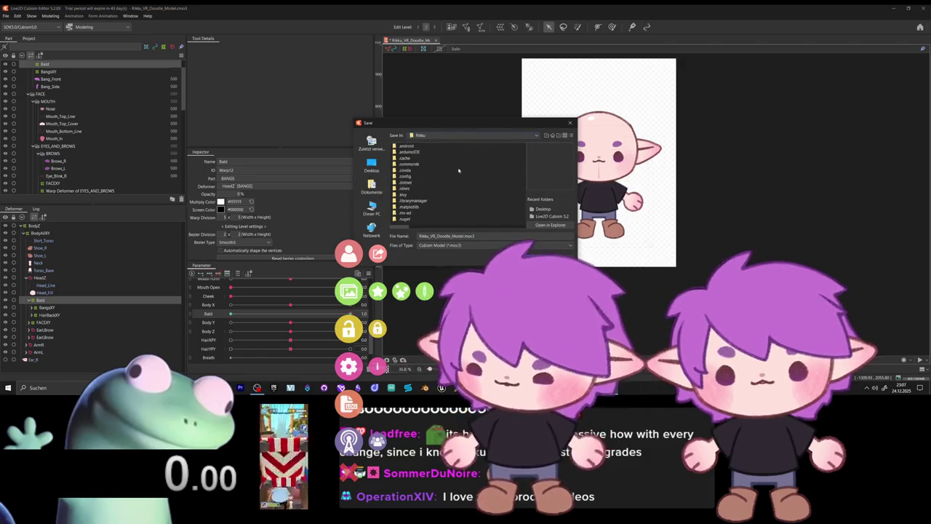
pyautogui.click(371, 166)
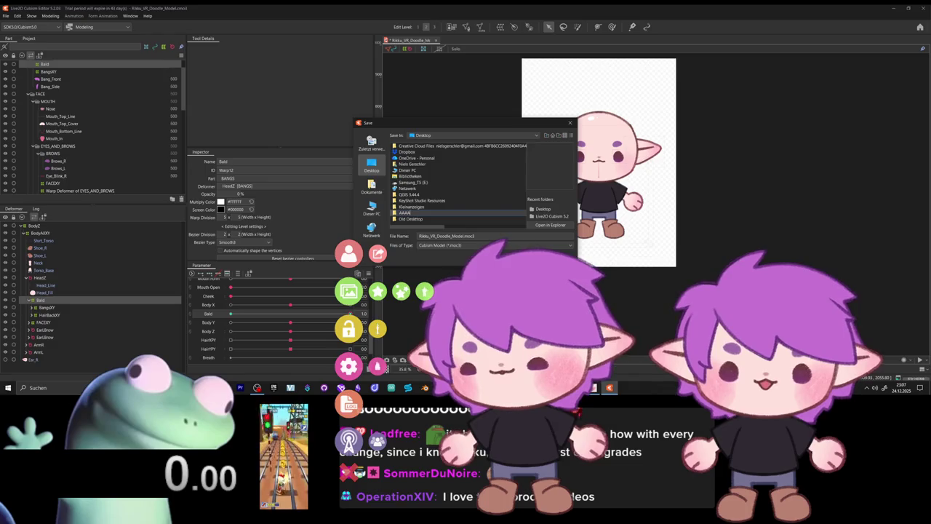
pyautogui.doubleClick(404, 212)
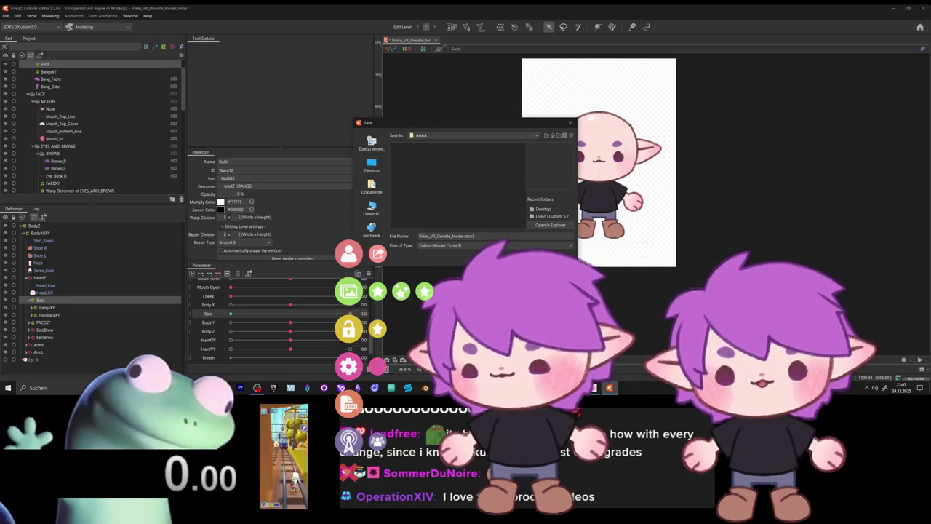
pyautogui.press('Return')
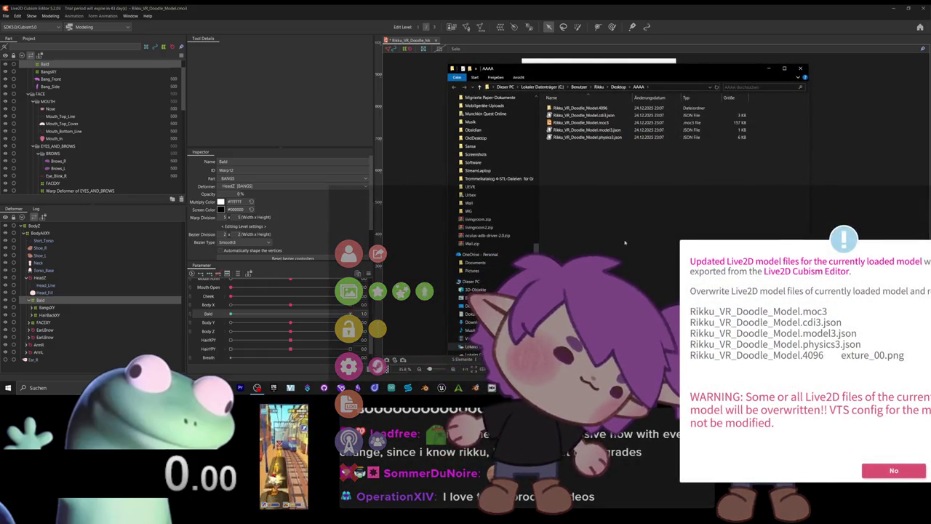
pyautogui.click(802, 69)
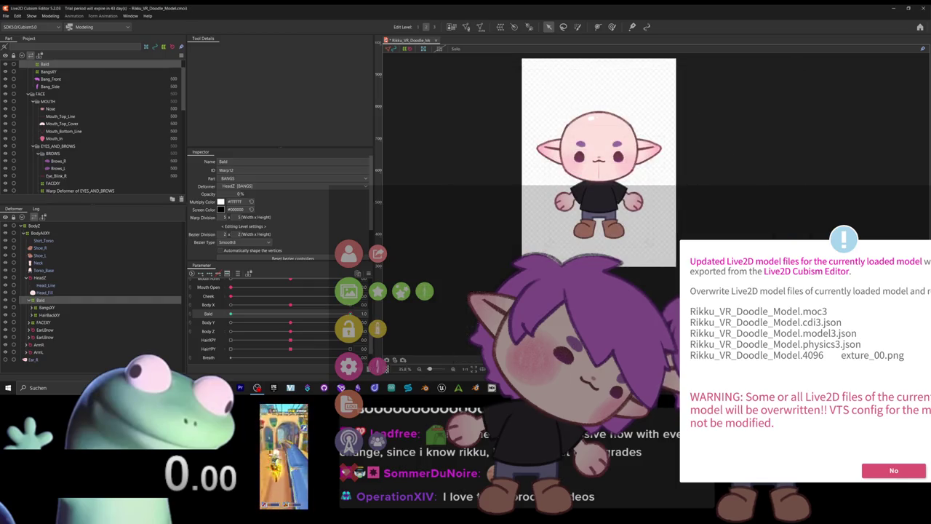
# - Switch to VTube Studio, accept reloading the model from the new files, and open settings
pyautogui.hotkey('alt', 'Tab')
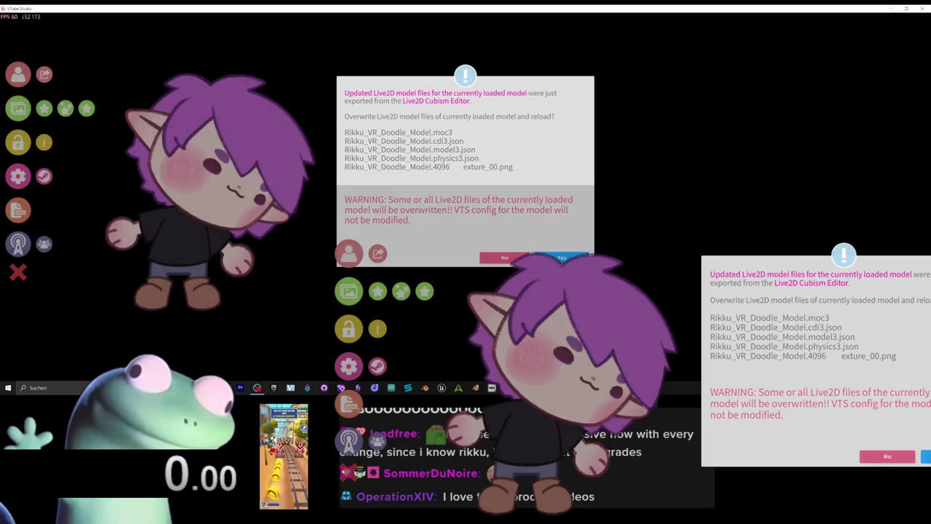
pyautogui.click(561, 257)
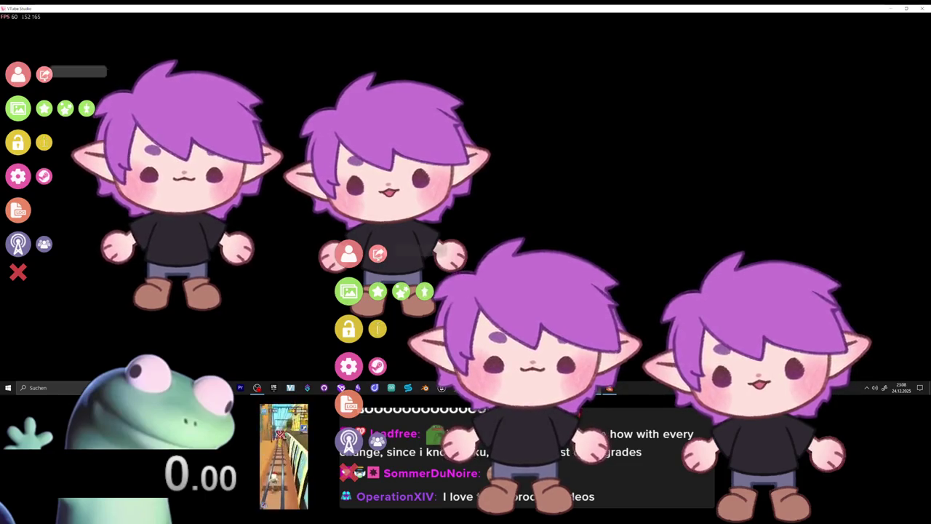
pyautogui.click(19, 176)
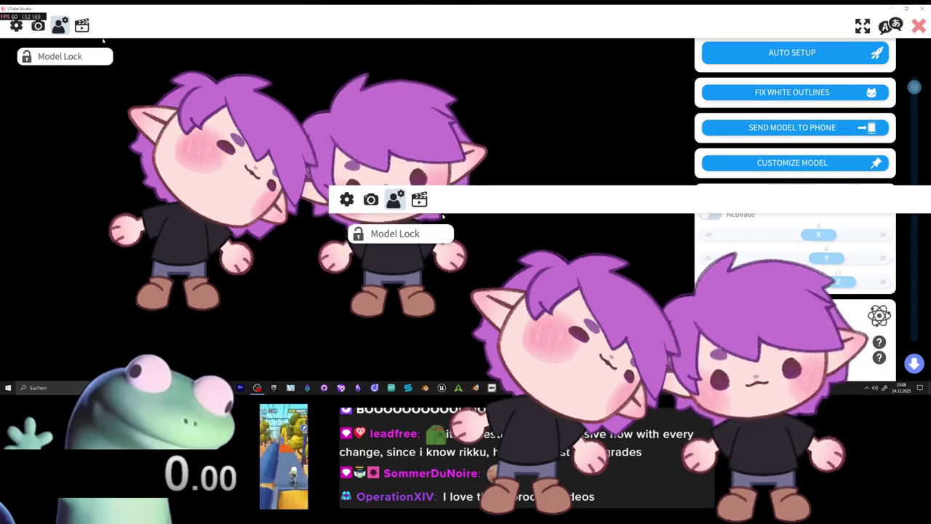
# - Start a new expression in the hotkey tab's Expression Editor and select its name field
pyautogui.click(82, 26)
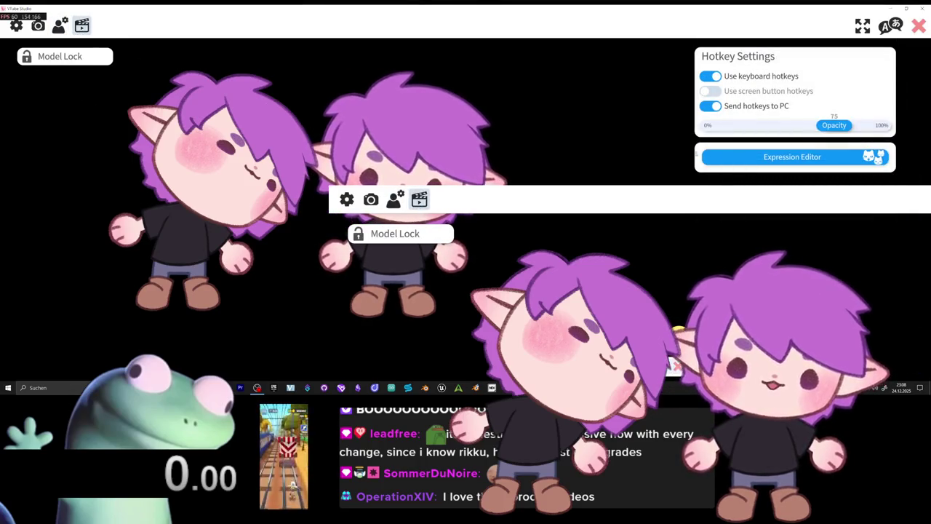
pyautogui.click(716, 157)
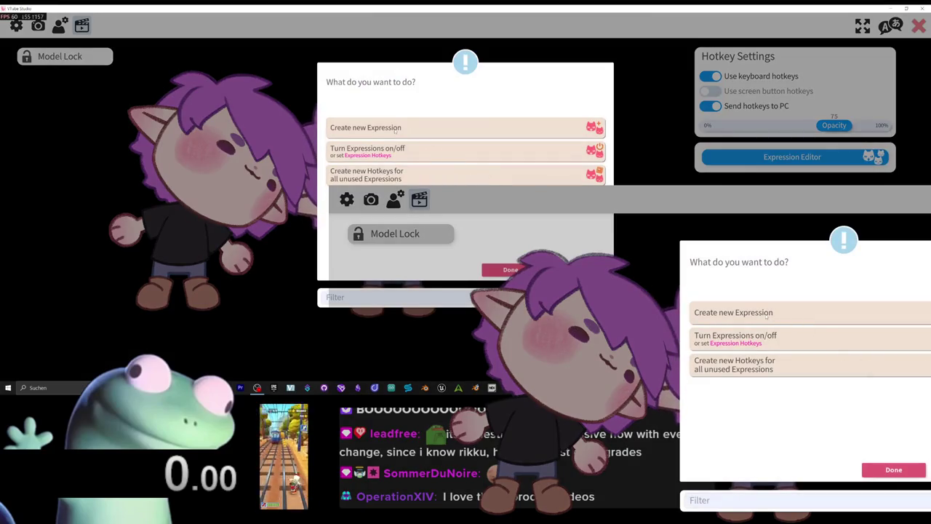
pyautogui.click(466, 128)
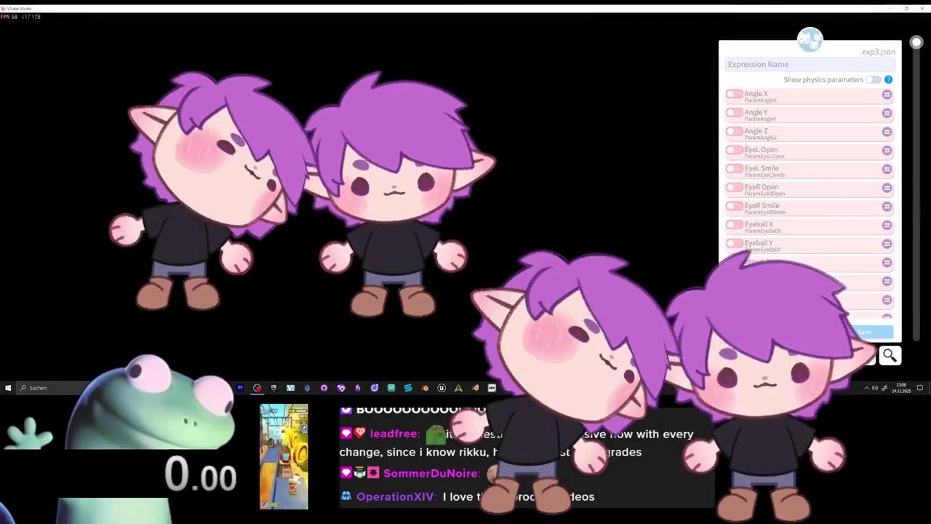
pyautogui.click(772, 67)
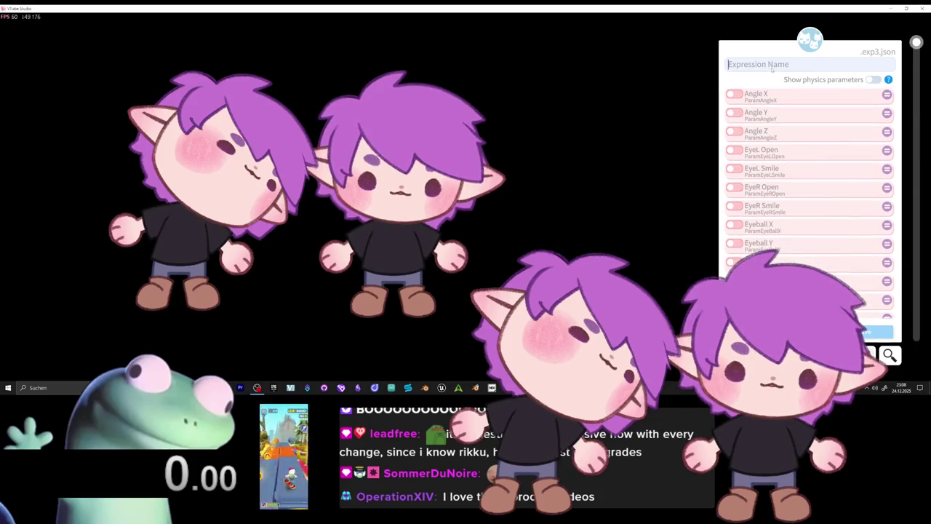
# - Name the expression 'bald', enable the Bald parameter at 1, and save it
pyautogui.write('bald')
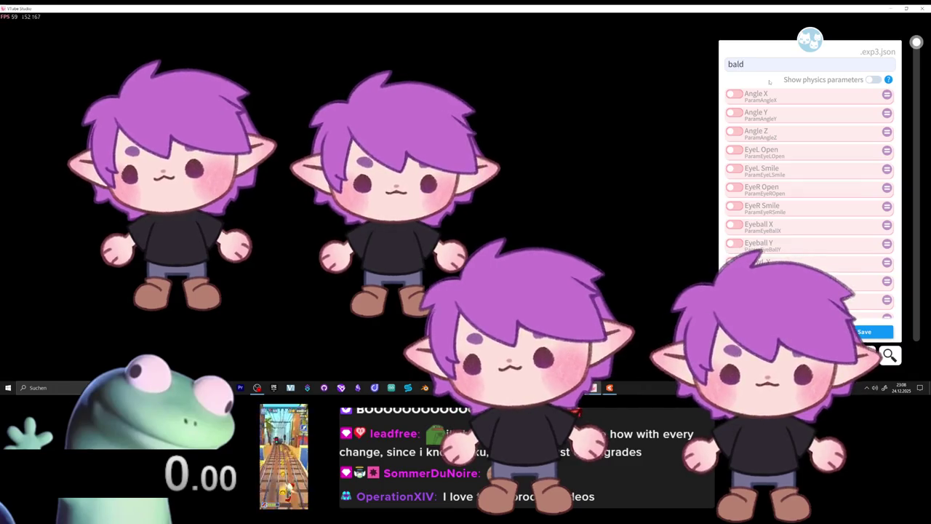
pyautogui.scroll(-4, 775, 99)
pyautogui.scroll(-4, 785, 131)
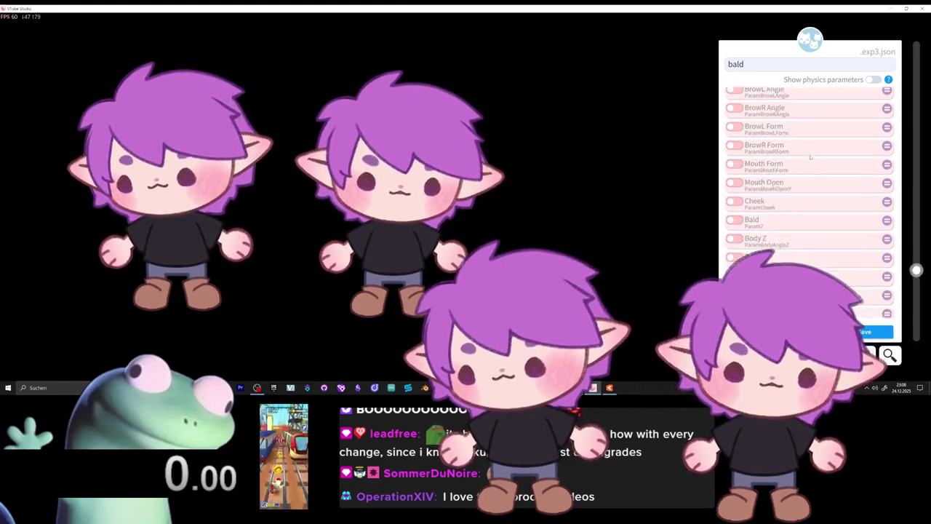
pyautogui.scroll(-3, 796, 168)
pyautogui.click(736, 180)
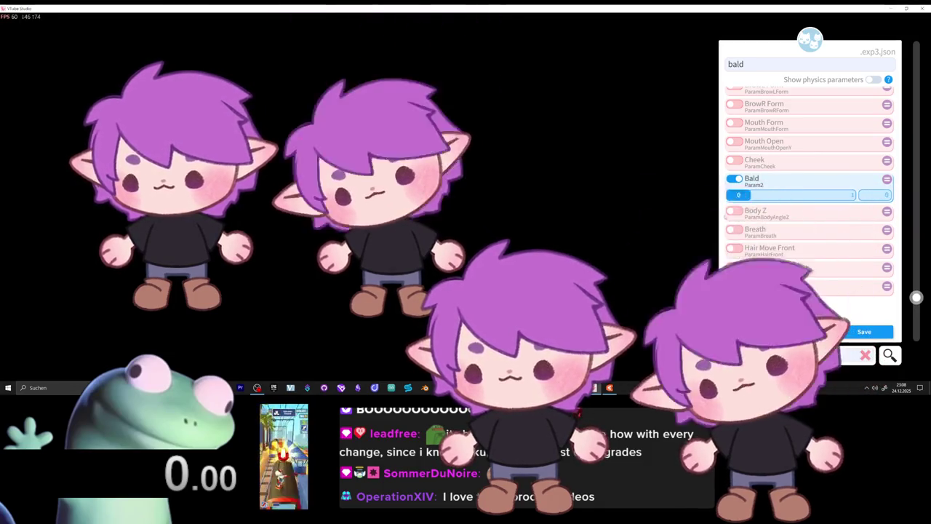
pyautogui.moveTo(786, 194)
pyautogui.mouseDown()
pyautogui.moveTo(750, 195)
pyautogui.moveTo(843, 195)
pyautogui.mouseUp()
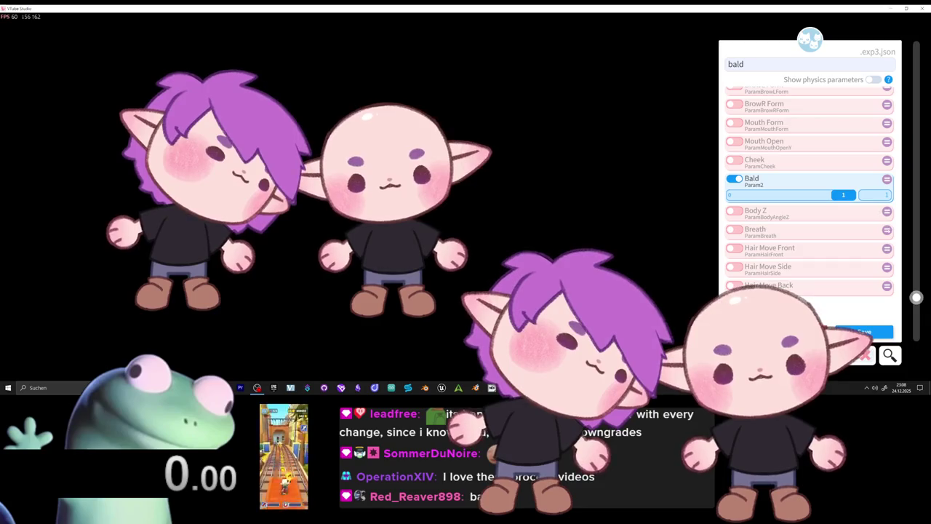
pyautogui.click(858, 331)
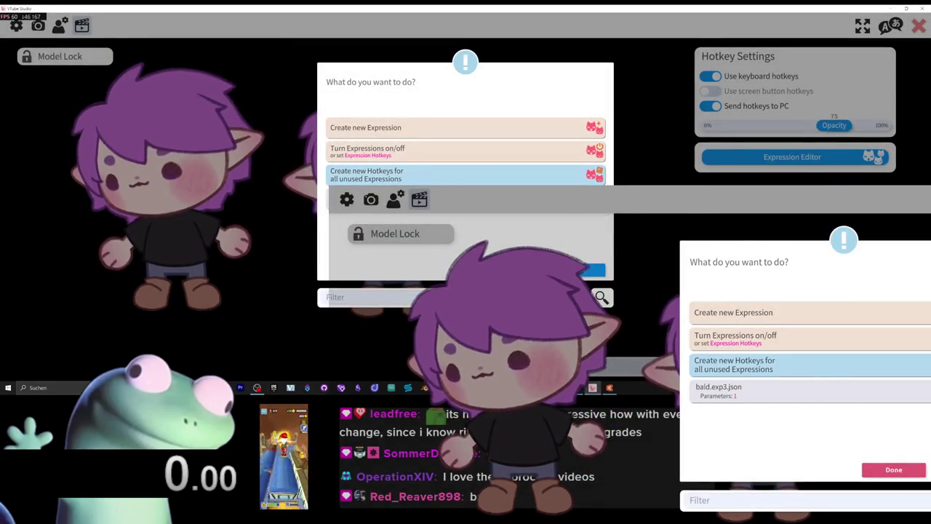
# - Create a PageDown+F1 hotkey for bald.exp3.json, then trigger it to make two models bald
pyautogui.click(735, 365)
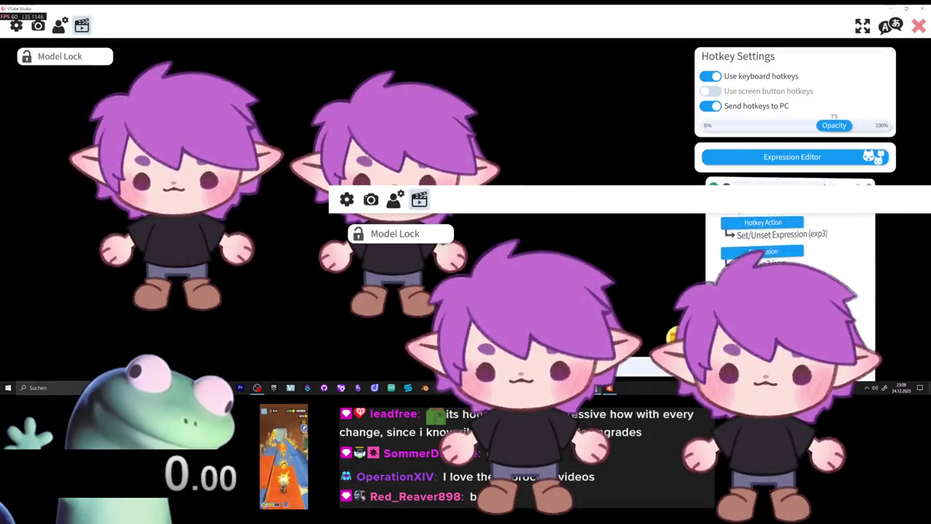
pyautogui.click(777, 223)
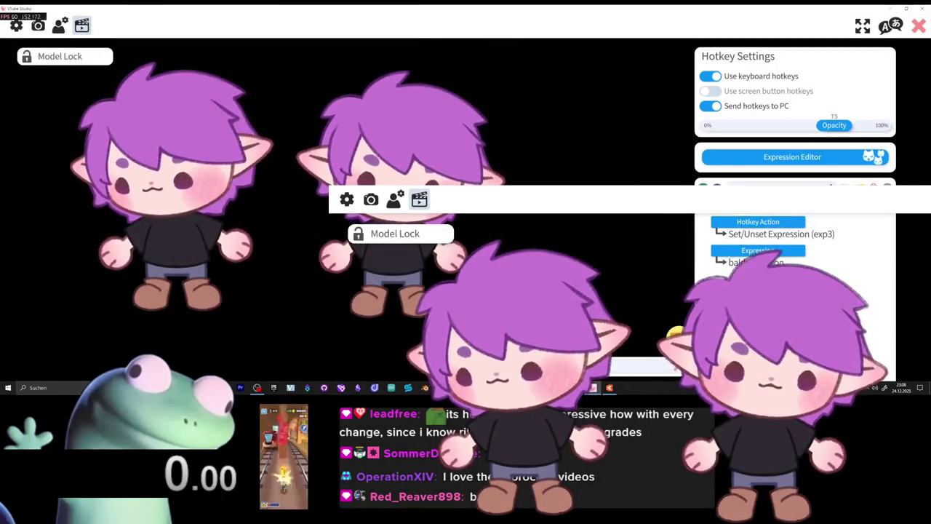
pyautogui.click(592, 228)
pyautogui.press('pagedown')
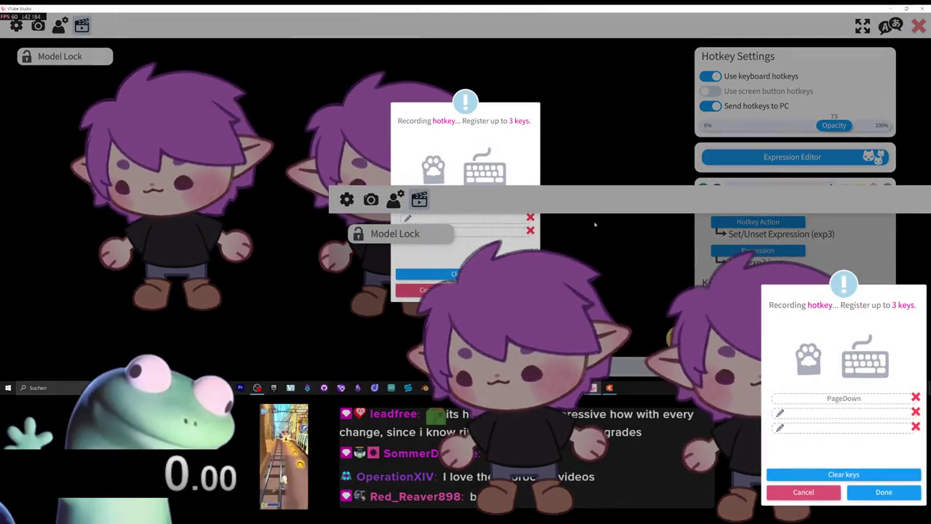
pyautogui.click(874, 494)
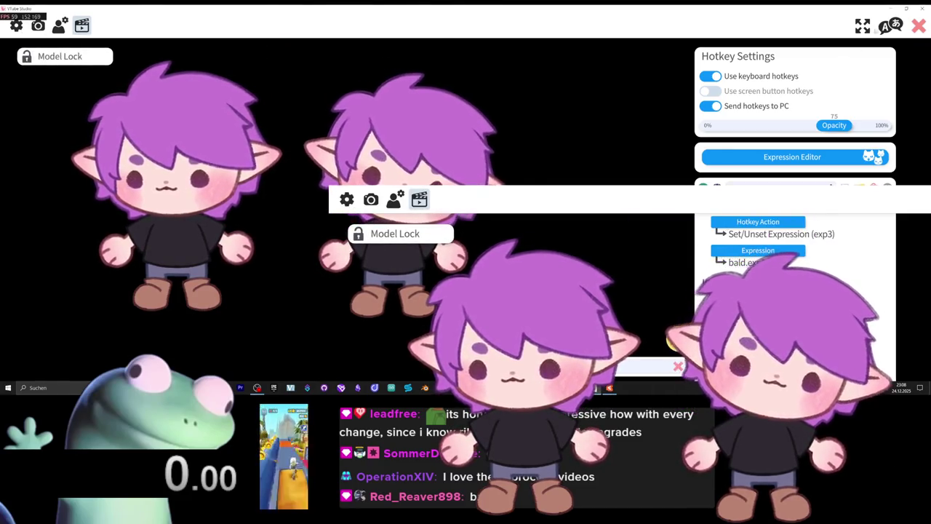
pyautogui.doubleClick(654, 87)
pyautogui.press('F1')
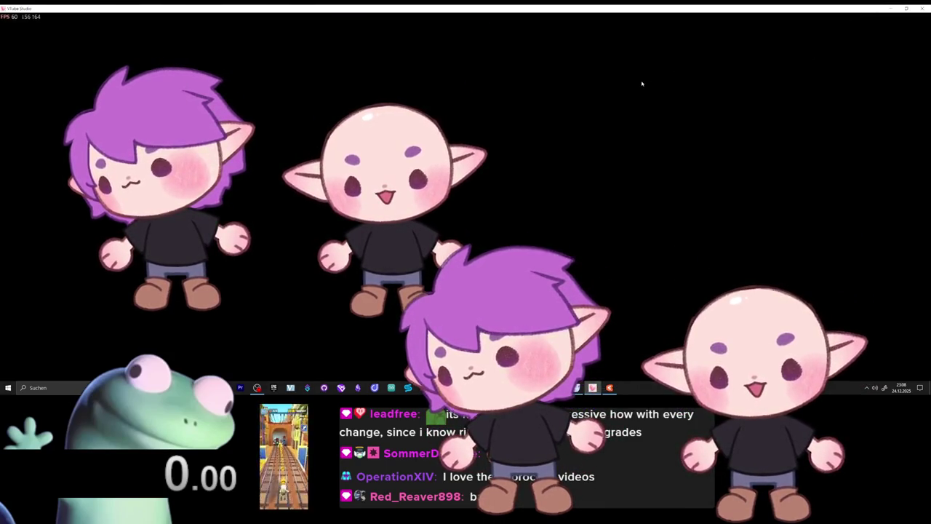
# - Toggle the bald expression on and off, ending with all four elves' purple hair restored
pyautogui.press('F1')
pyautogui.press('F1')
pyautogui.press('F1')
pyautogui.press('F1')
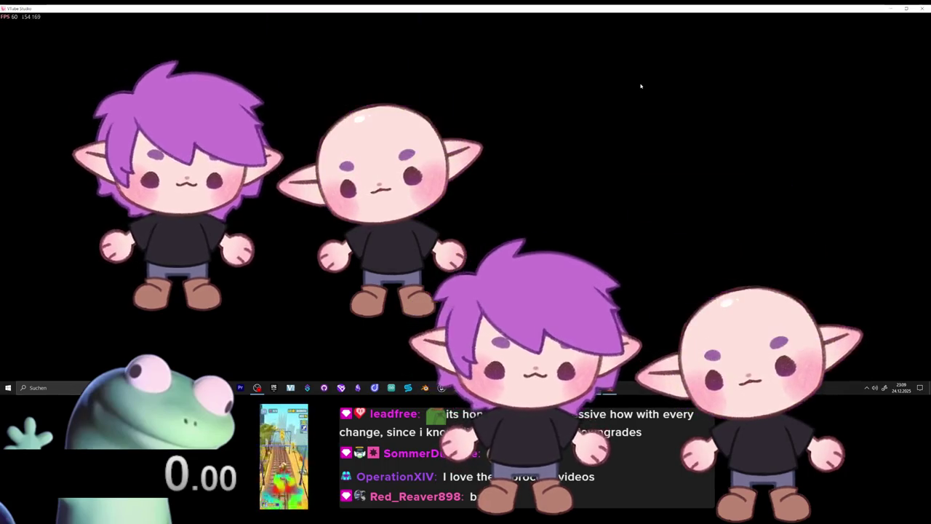
pyautogui.press('F1')
pyautogui.press('F1')
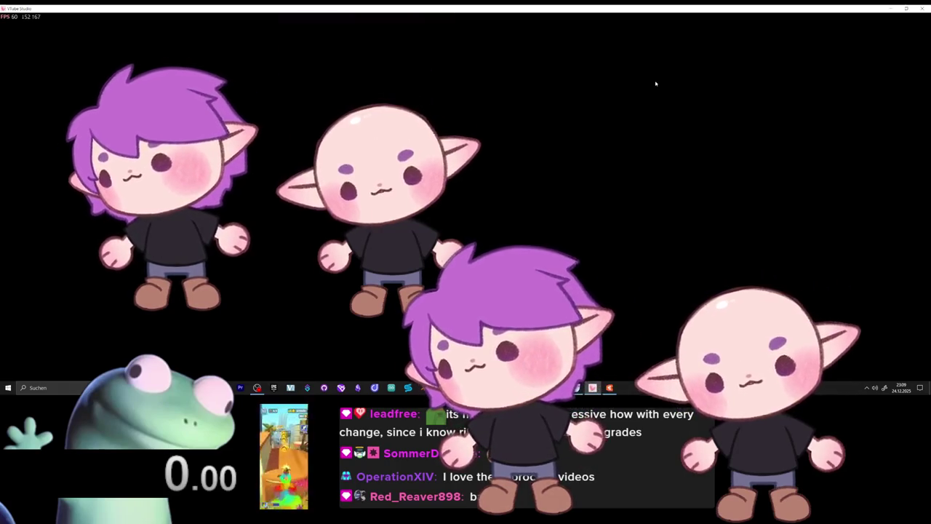
pyautogui.press('F2')
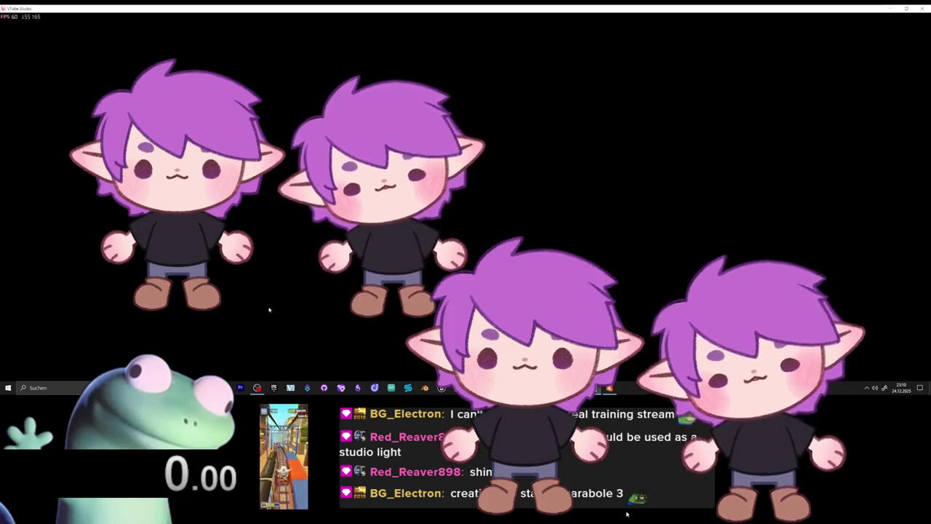
# - Confirm opening the Collab Setup Screen from the side menu during the active collab
pyautogui.doubleClick(466, 138)
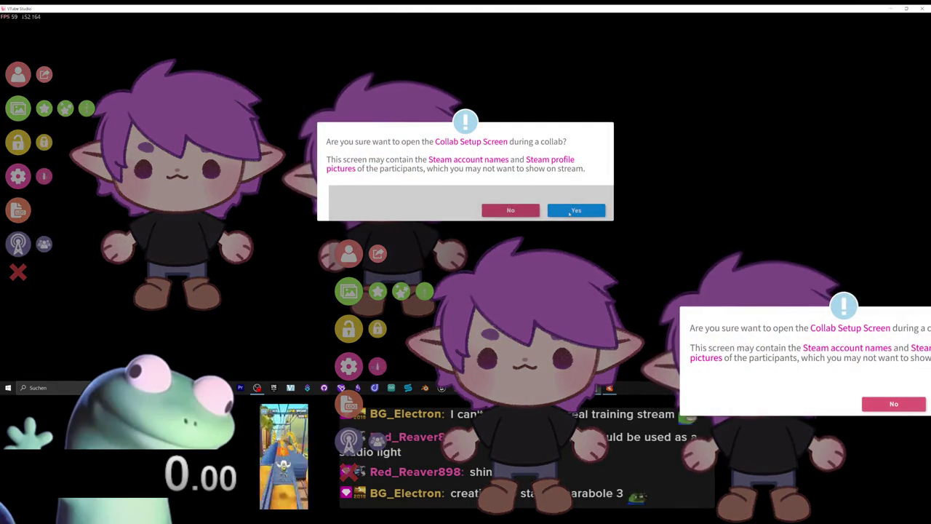
pyautogui.click(574, 210)
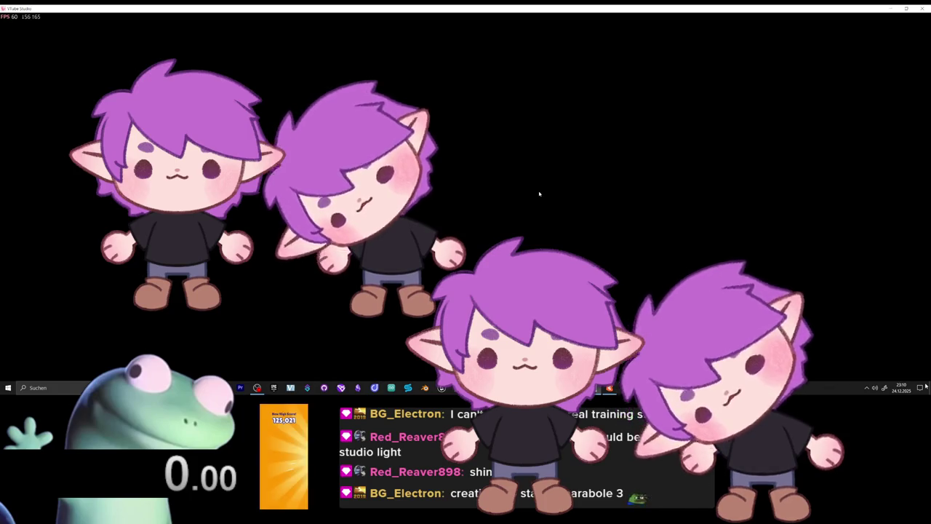
pyautogui.doubleClick(533, 212)
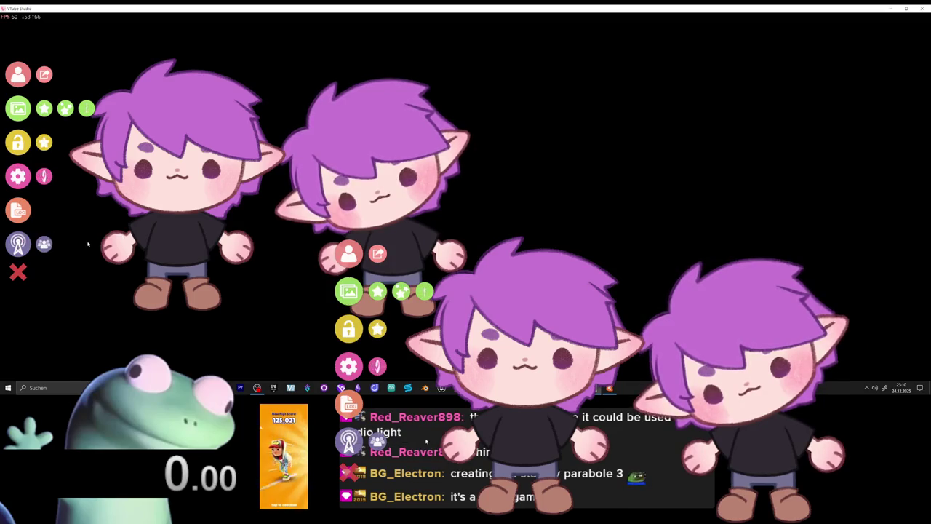
pyautogui.click(22, 245)
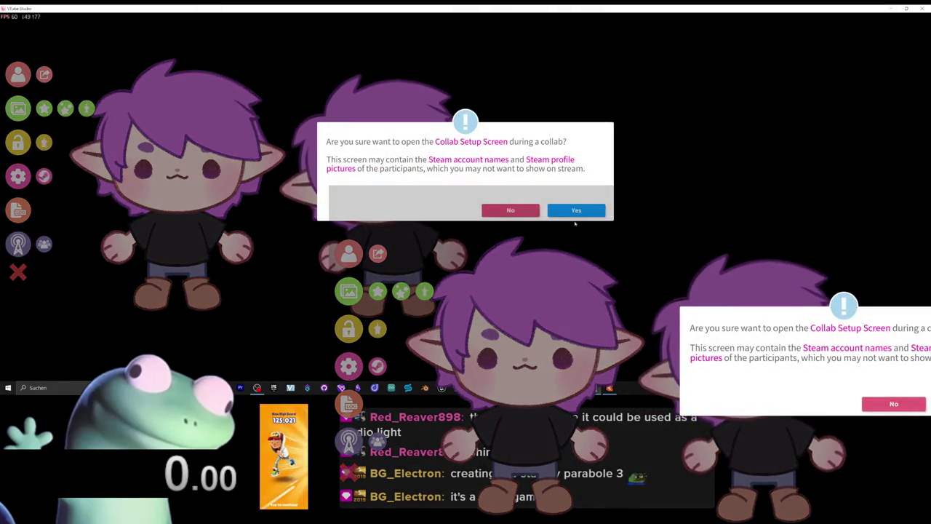
pyautogui.click(576, 211)
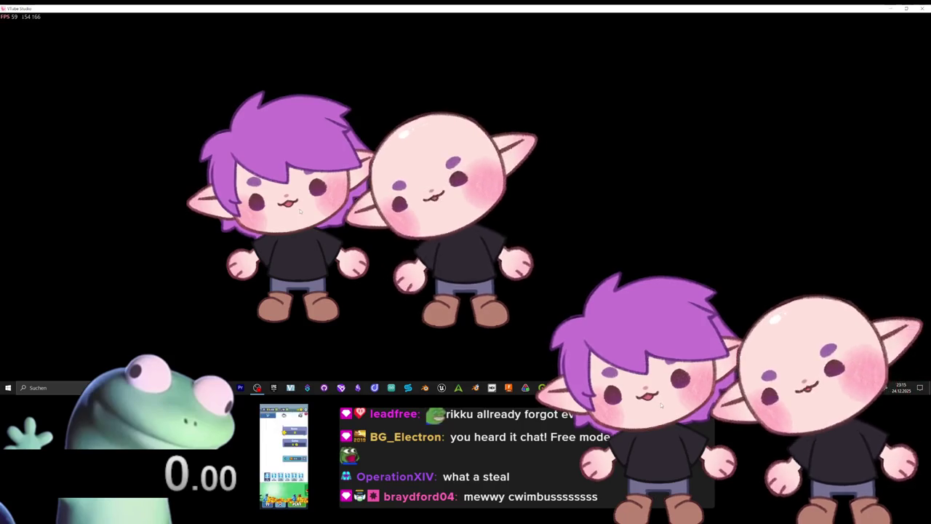
# - Hide the elf's hair with the Bald hotkey, then shift the avatar right and tilt it
pyautogui.scroll(3, 658, 405)
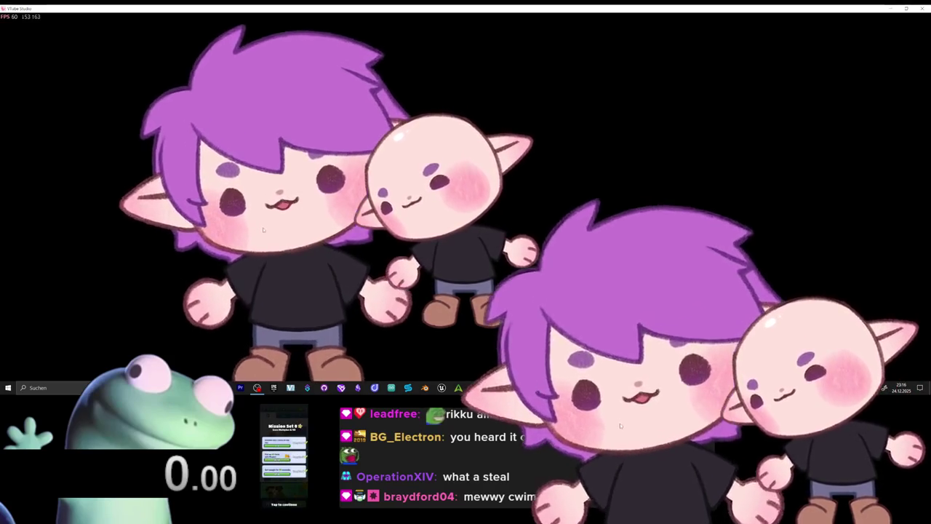
pyautogui.scroll(3, 640, 415)
pyautogui.scroll(3, 626, 421)
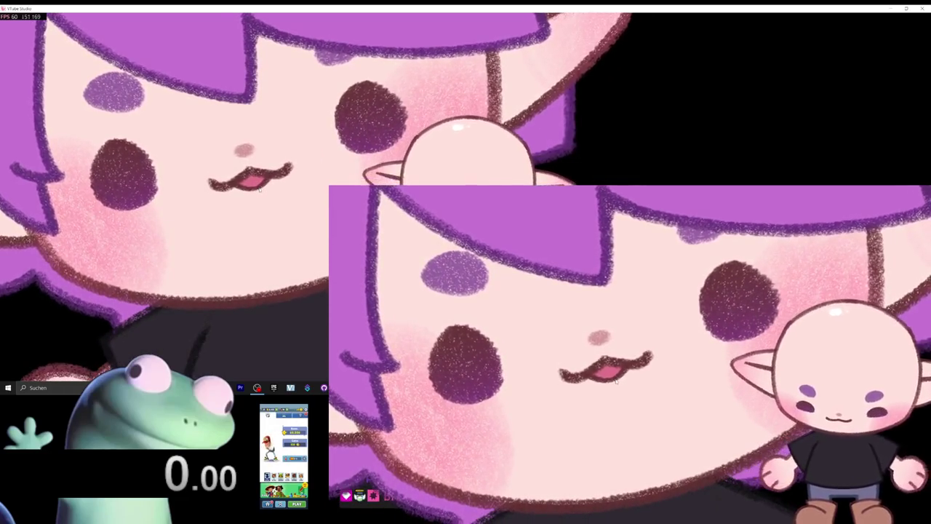
pyautogui.scroll(-3, 615, 380)
pyautogui.scroll(-3, 649, 399)
pyautogui.scroll(-3, 649, 399)
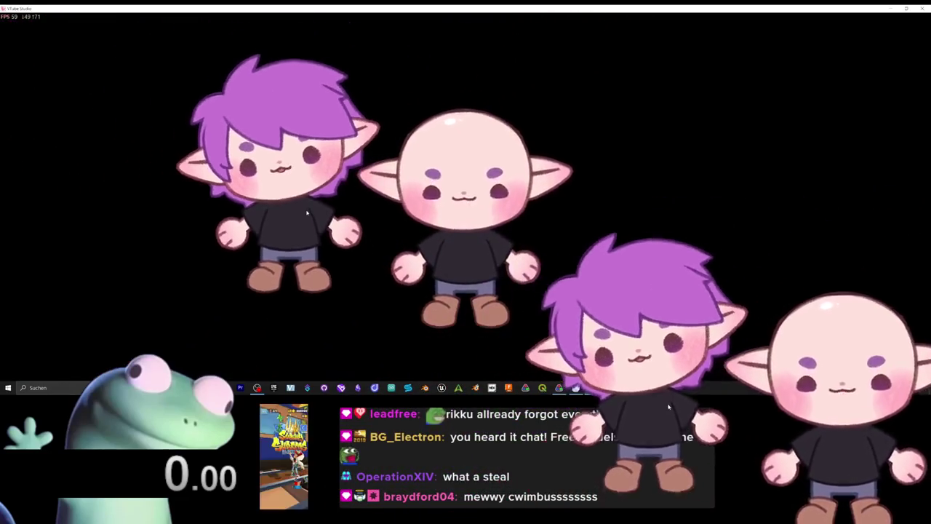
pyautogui.scroll(-1, 688, 441)
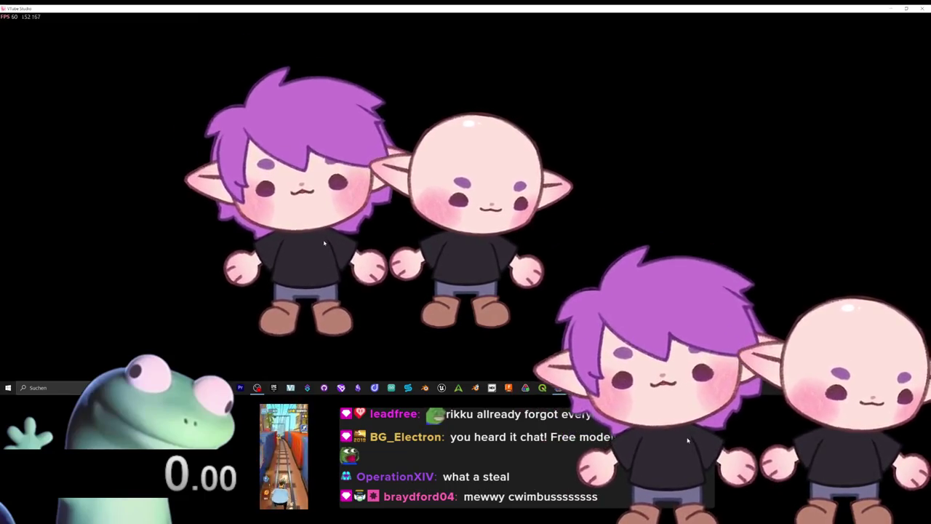
pyautogui.press('1')
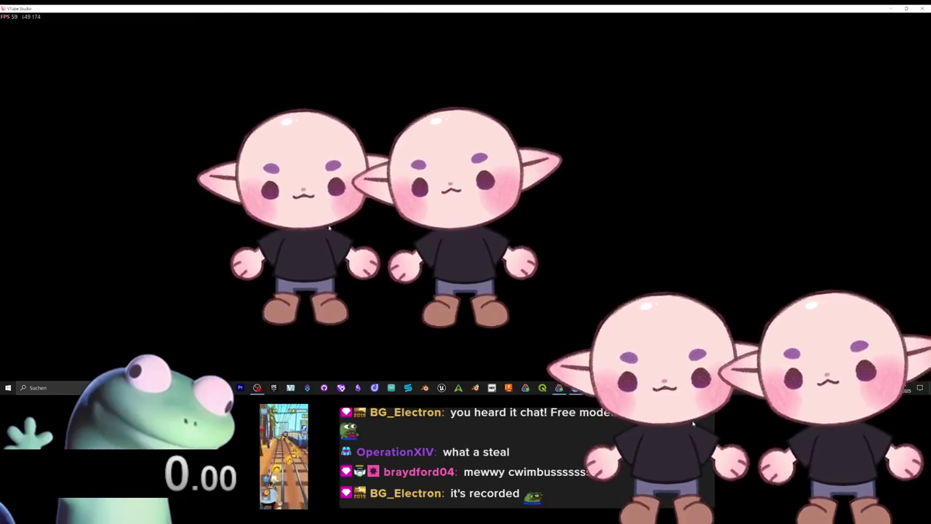
pyautogui.moveTo(298, 237); pyautogui.dragTo(477, 158)
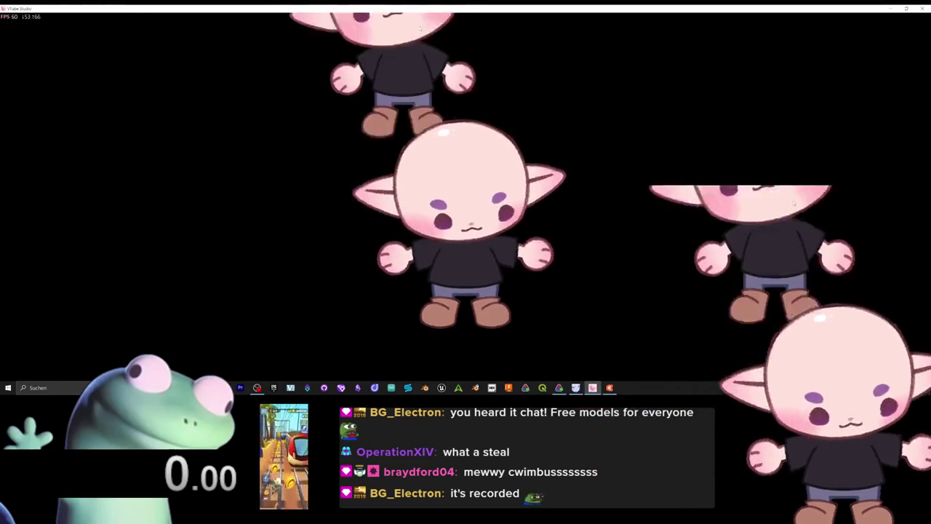